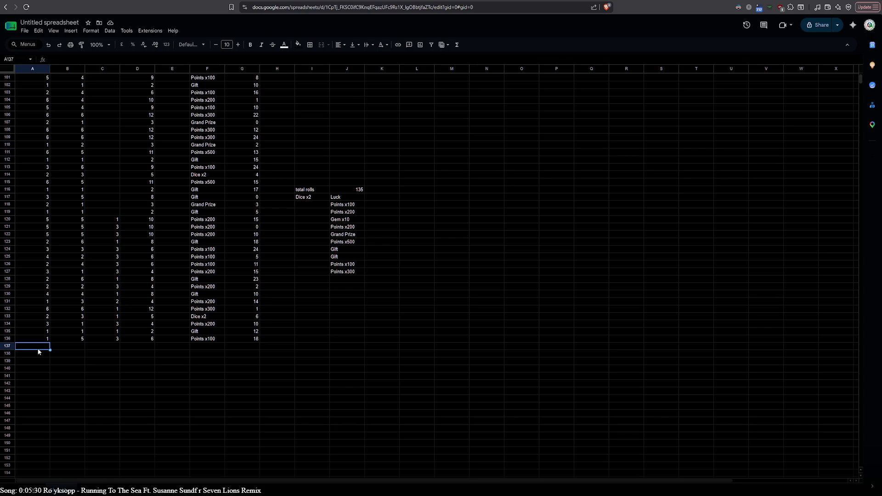
- Log row 137 as 6, 6, 1
text(6)
key(Tab)
text(6)
key(Tab)
text(1)
key(Return)
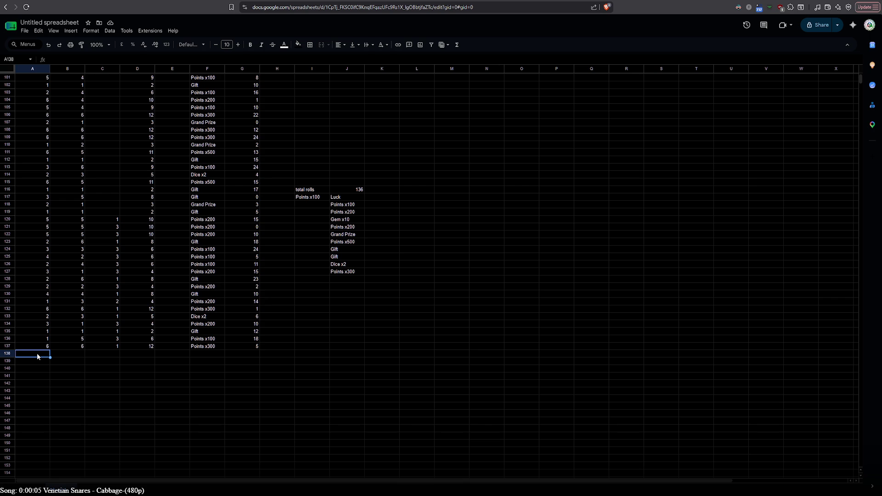
- Log row 138 as 3, 2, 3, correcting the mistyped last value
text(3)
key(Tab)
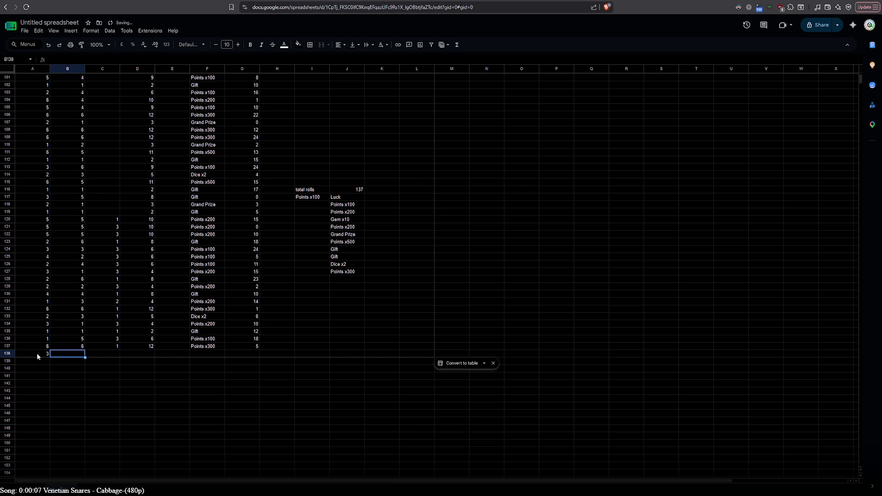
text(2)
key(Tab)
text(1)
key(BackSpace)
text(3)
click(40, 363)
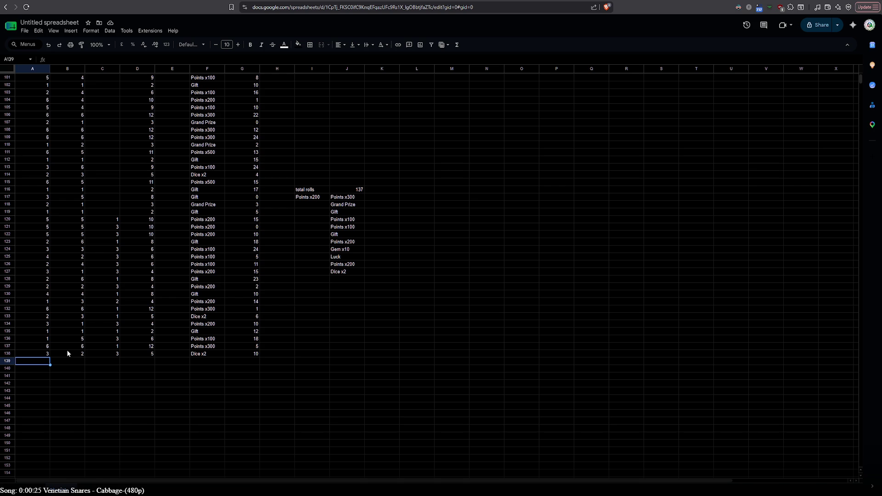
- Log row 139 as 6, 6, 3, then start row 140 with a 1
text(6)
key(Tab)
text(6)
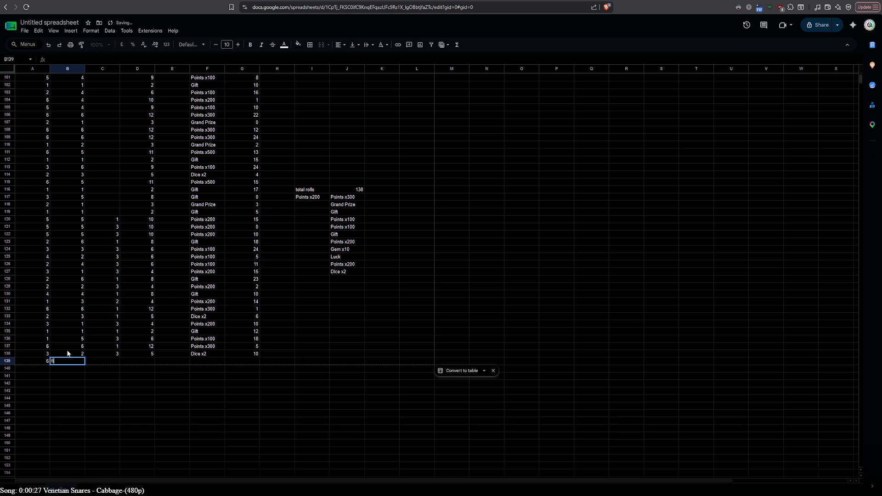
key(Tab)
text(3)
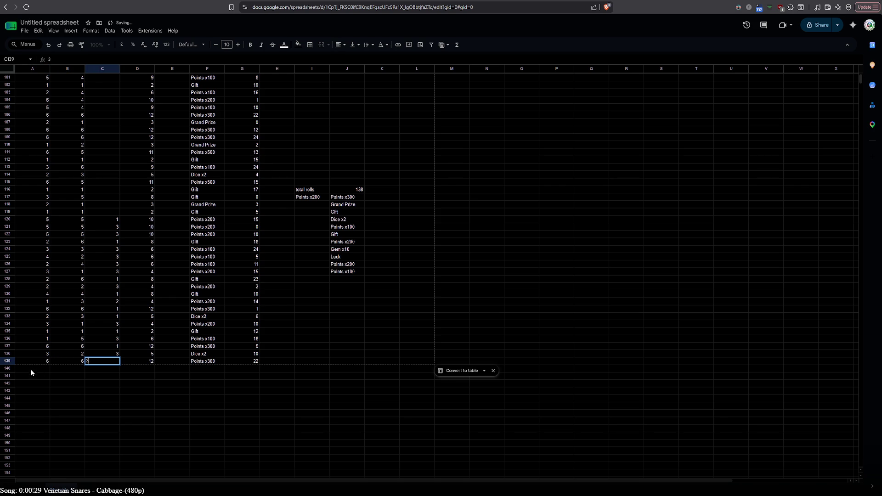
click(31, 370)
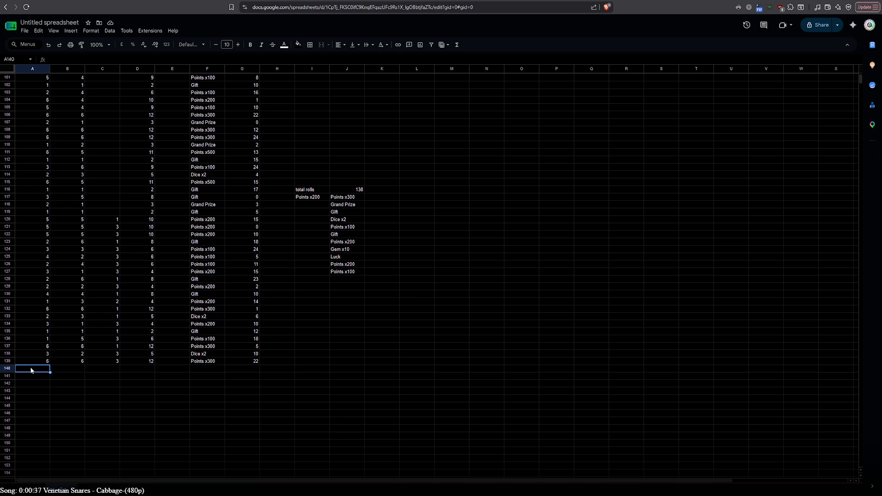
text(1)
key(Tab)
text(1)
key(Tab)
- Finish row 140 with a 3, then log row 141 as 3, 6, 1
text(3)
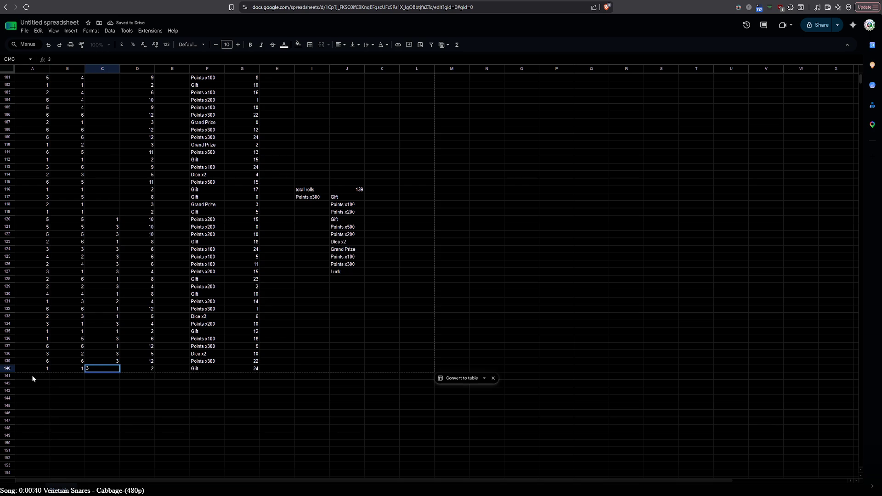
click(31, 375)
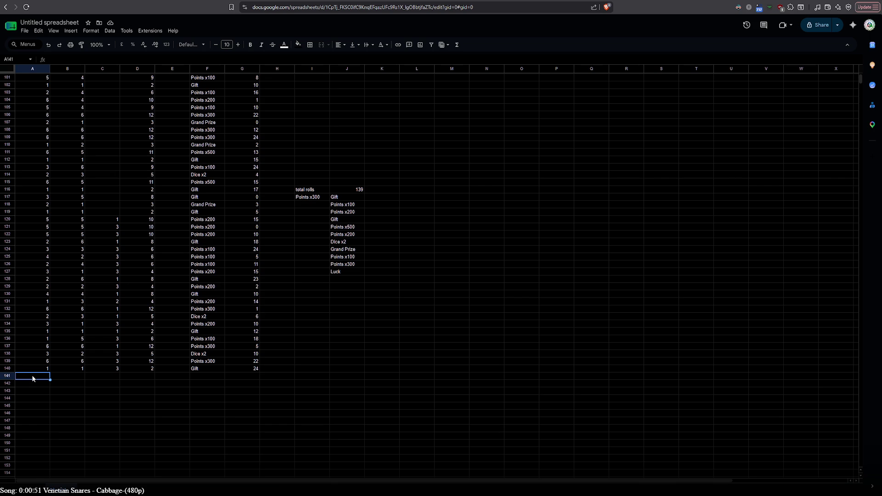
text(3)
key(Tab)
text(6)
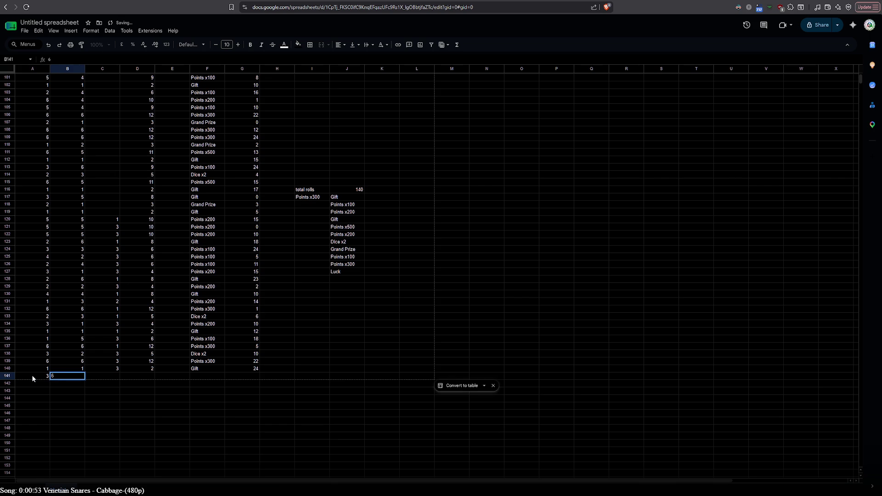
key(Tab)
text(1)
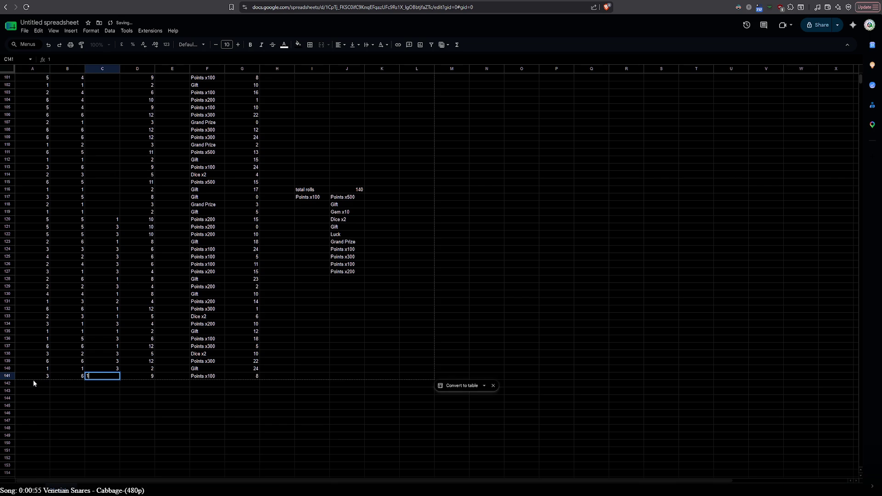
click(35, 386)
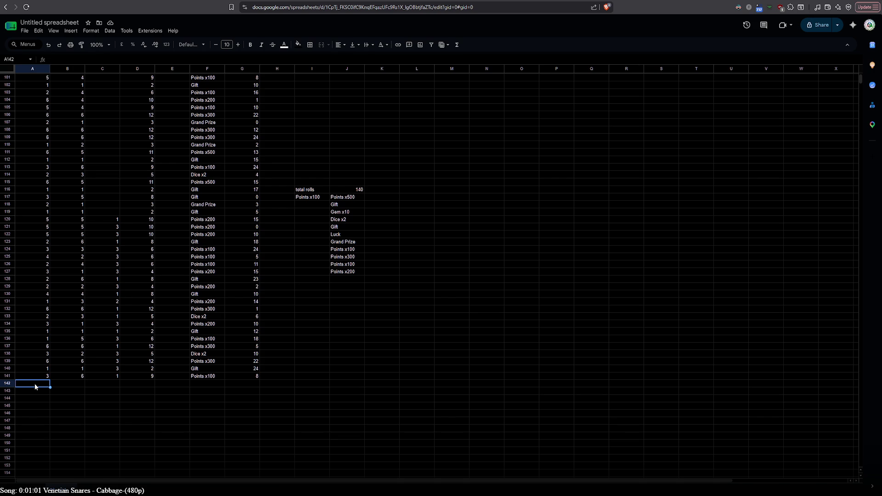
- Log row 142 as 1, 1 and row 143 as 6, 5, 2
text(1)
key(Tab)
text(1)
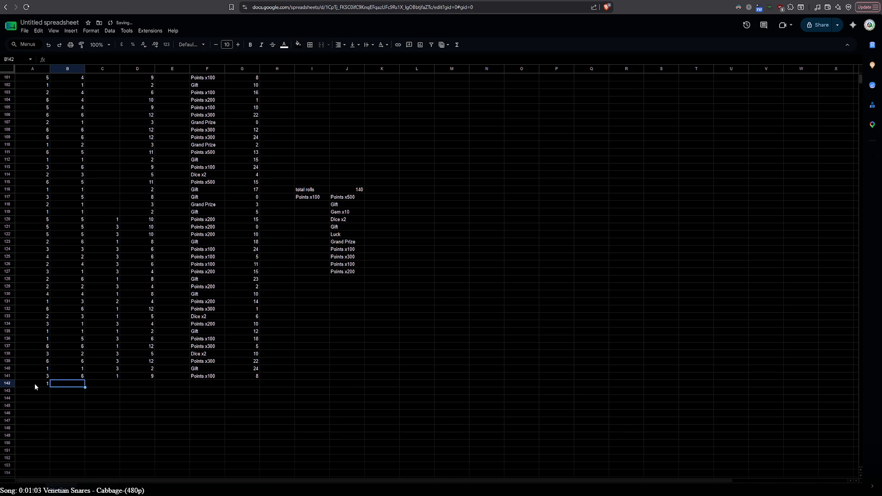
key(Tab)
text(1)
key(Return)
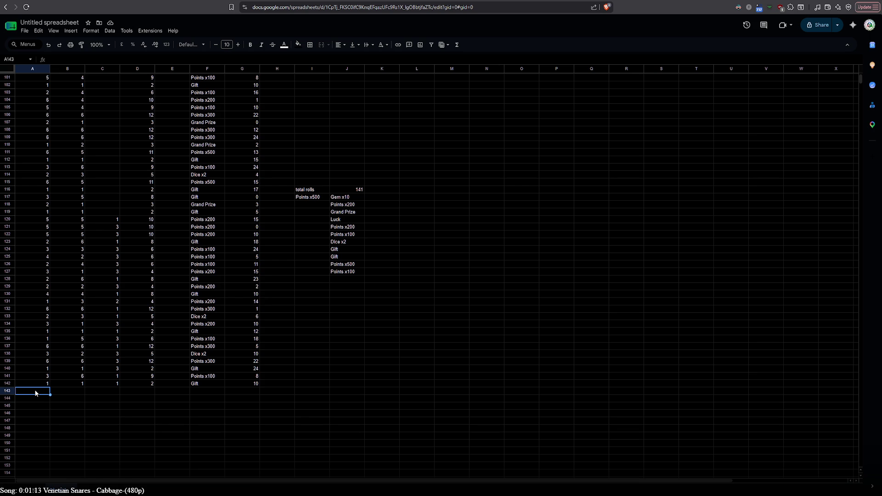
text(6)
key(Tab)
text(5)
key(Tab)
text(2)
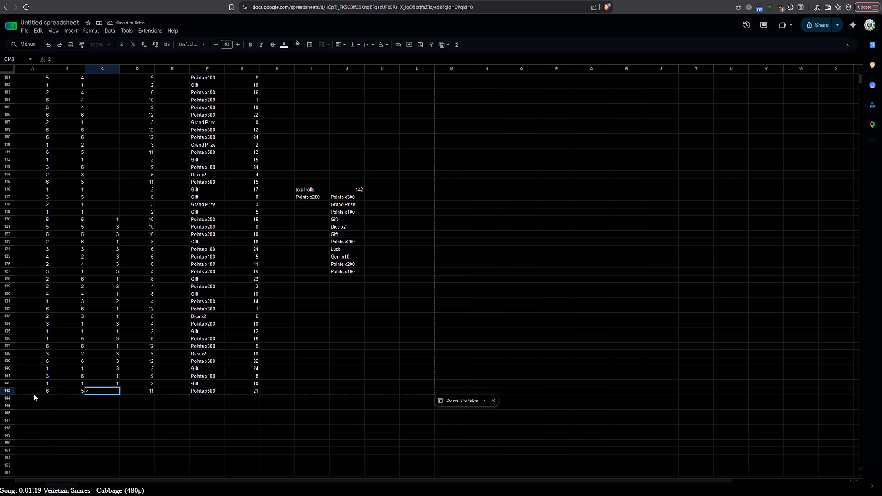
click(31, 400)
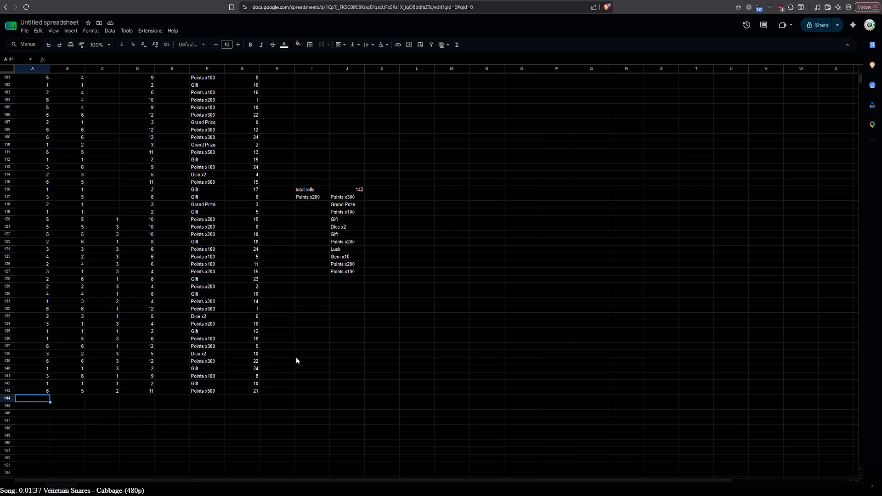
scroll(297, 360, up, 3)
scroll(296, 360, up, 20)
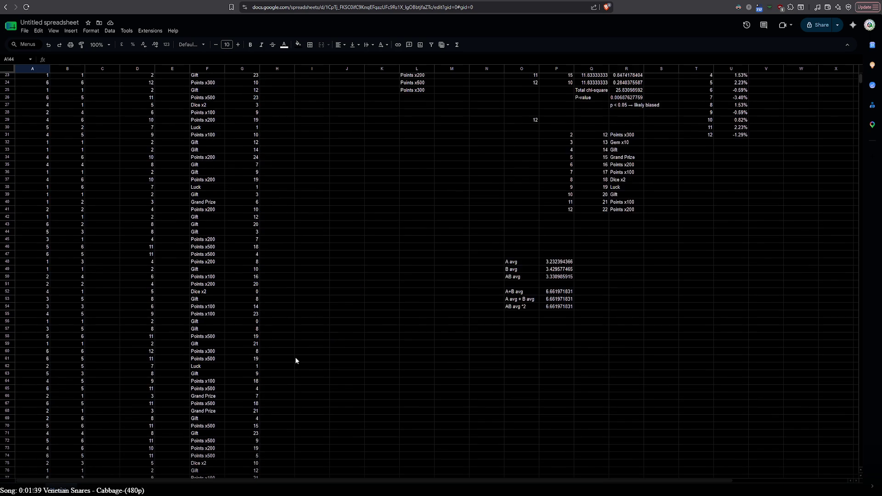
scroll(295, 361, down, 20)
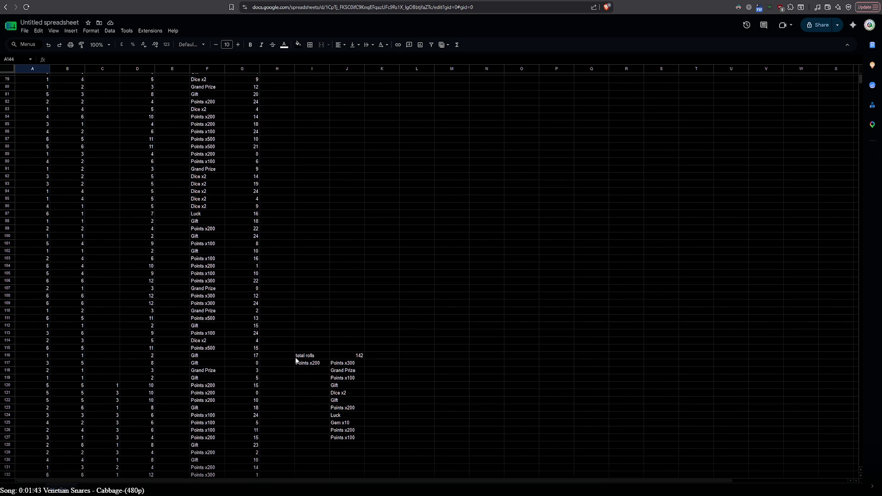
scroll(296, 360, up, 20)
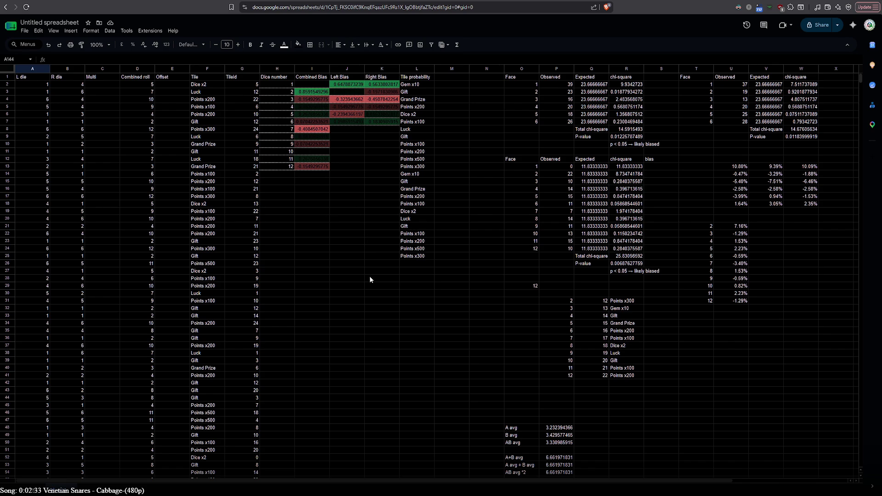
scroll(367, 252, down, 5)
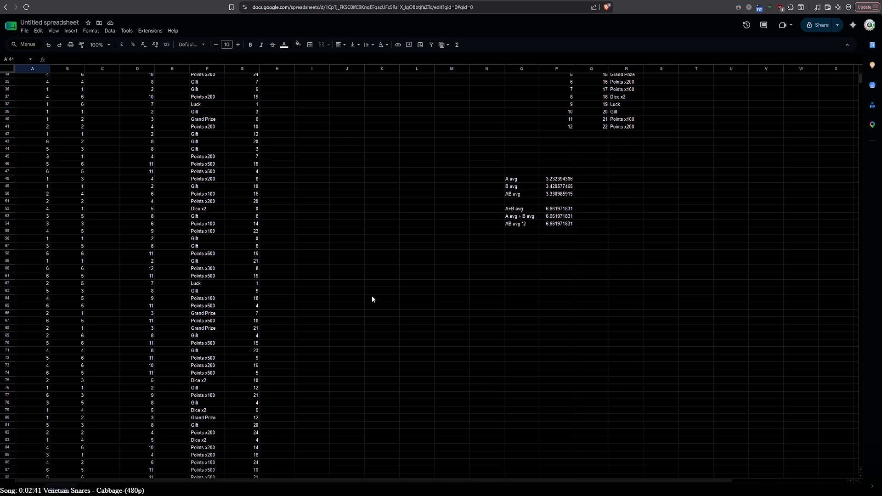
scroll(372, 299, up, 10)
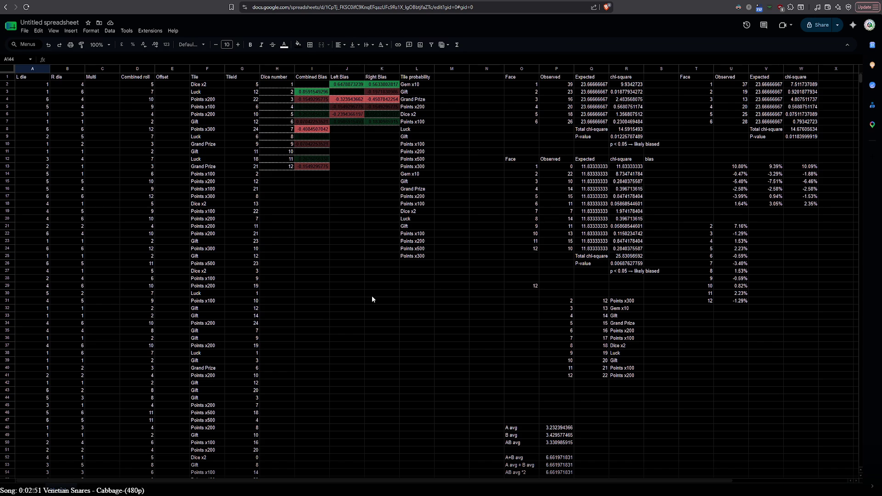
scroll(372, 299, down, 3)
double_click(556, 344)
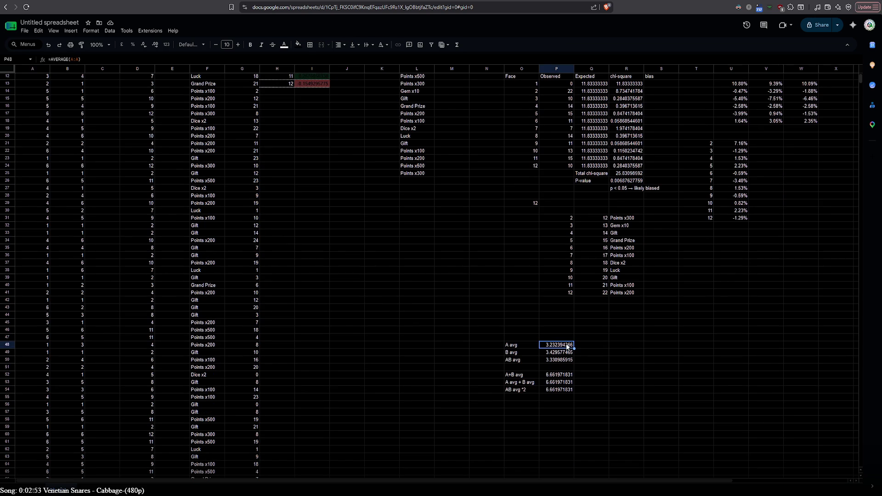
scroll(561, 331, up, 3)
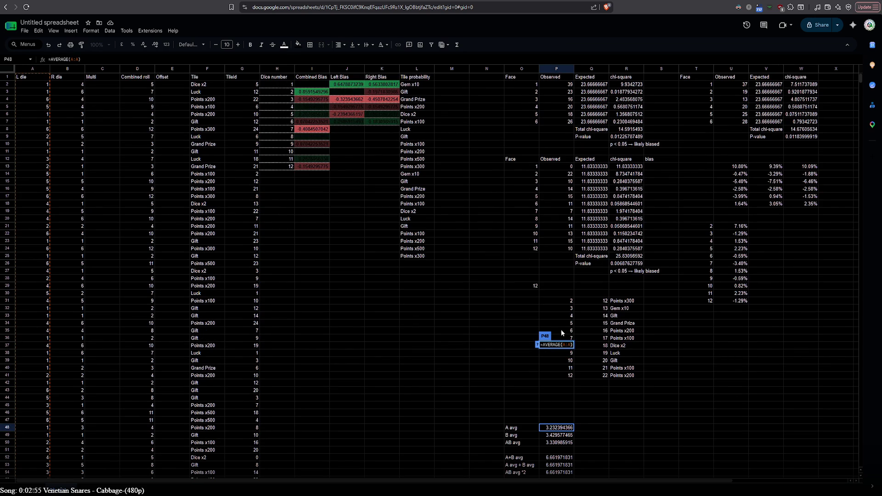
scroll(561, 329, down, 3)
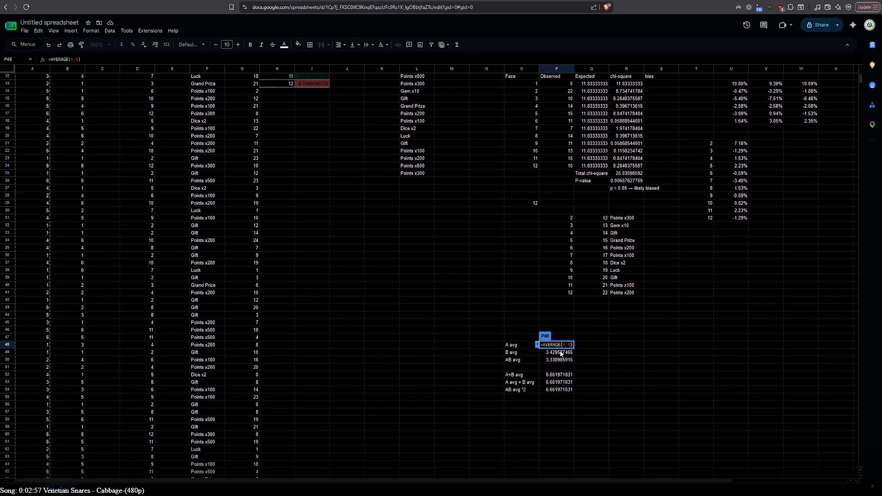
double_click(561, 353)
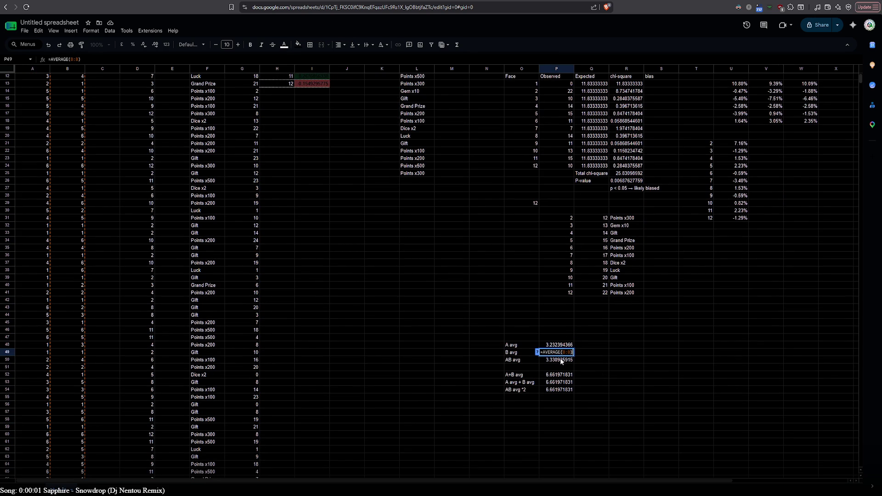
double_click(561, 360)
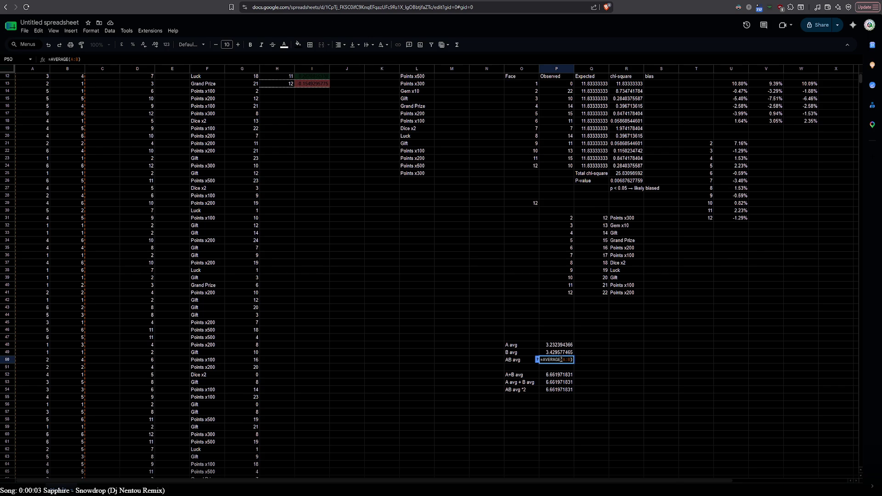
scroll(464, 366, up, 3)
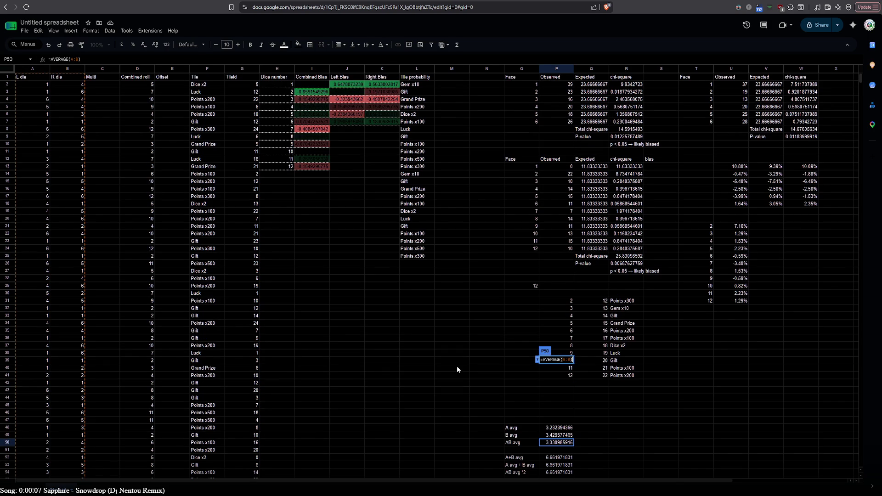
scroll(456, 366, down, 2)
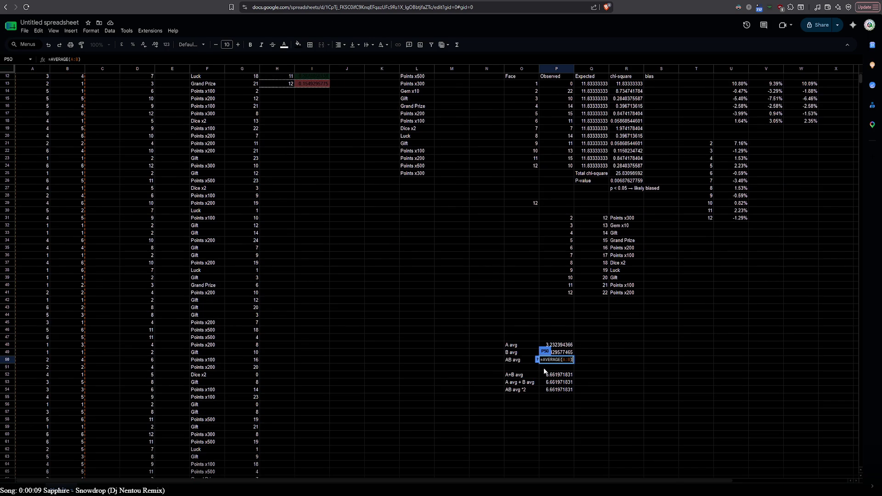
scroll(467, 368, up, 2)
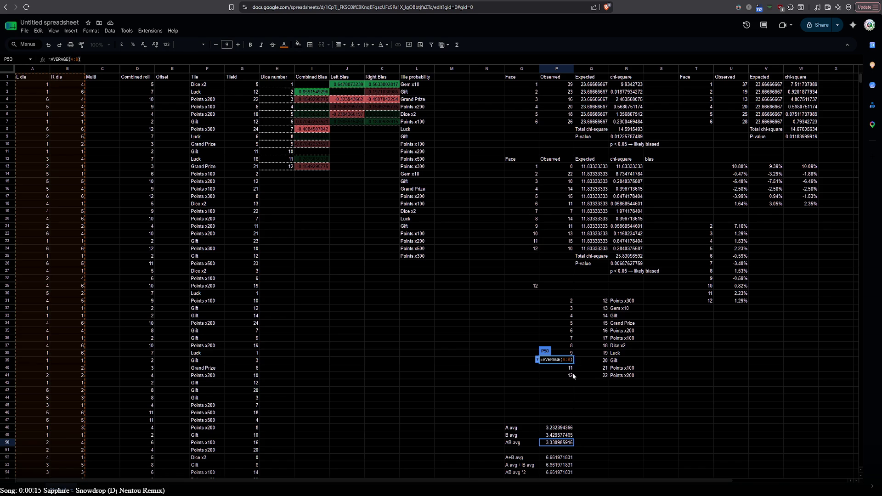
key(BackSpace)
text(D:D)
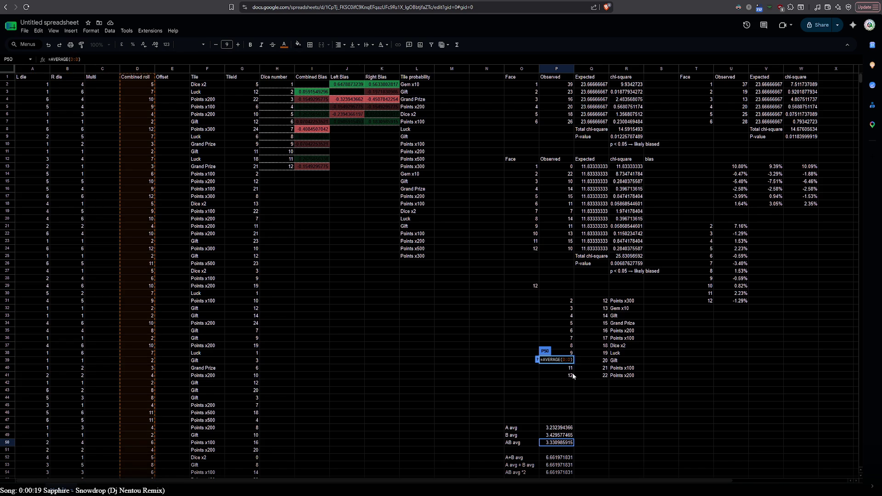
key(Return)
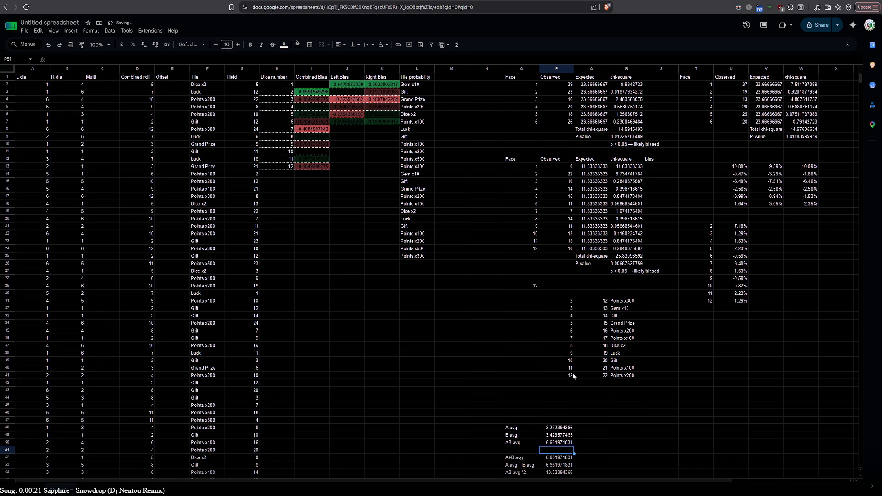
key(ctrl+z)
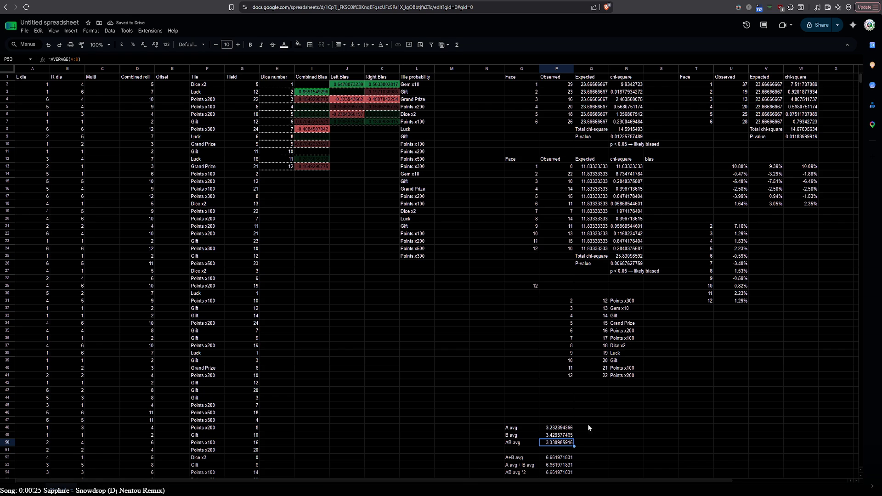
double_click(560, 444)
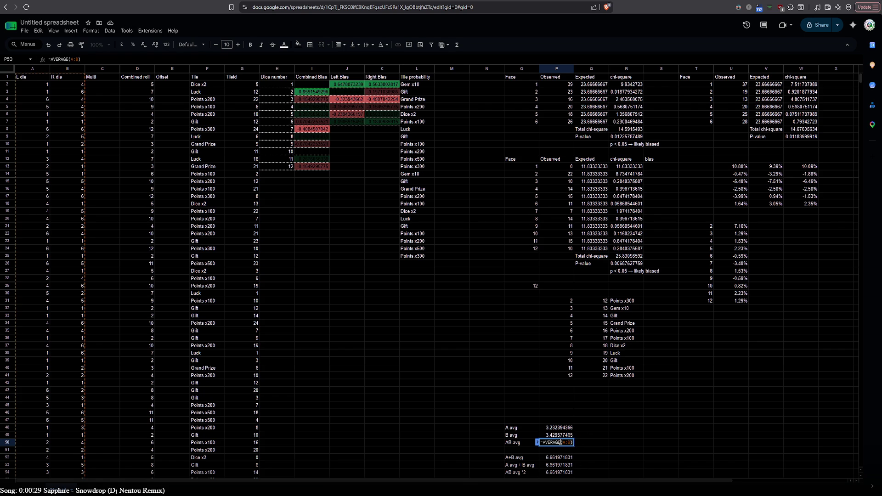
click(546, 405)
scroll(516, 408, down, 2)
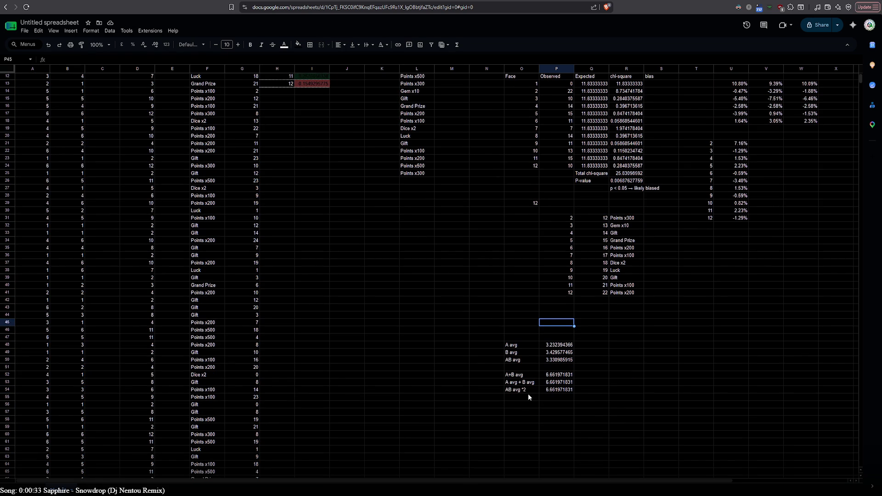
double_click(553, 361)
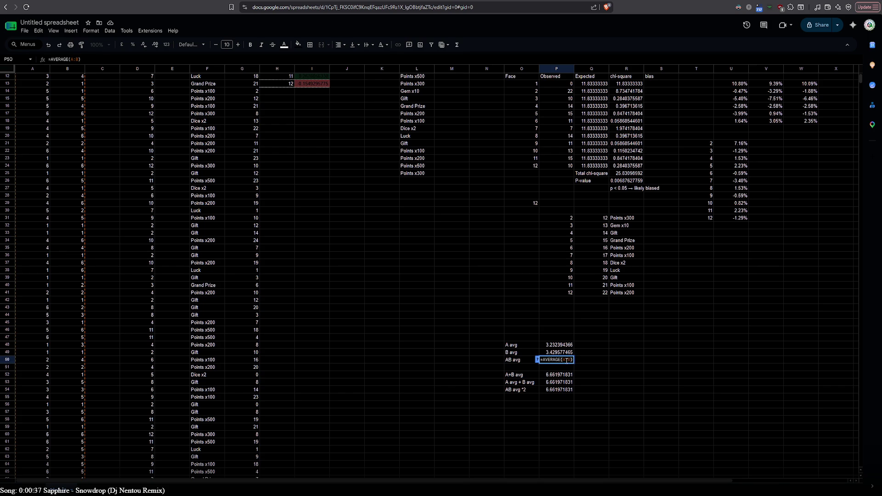
key(Escape)
click(557, 347)
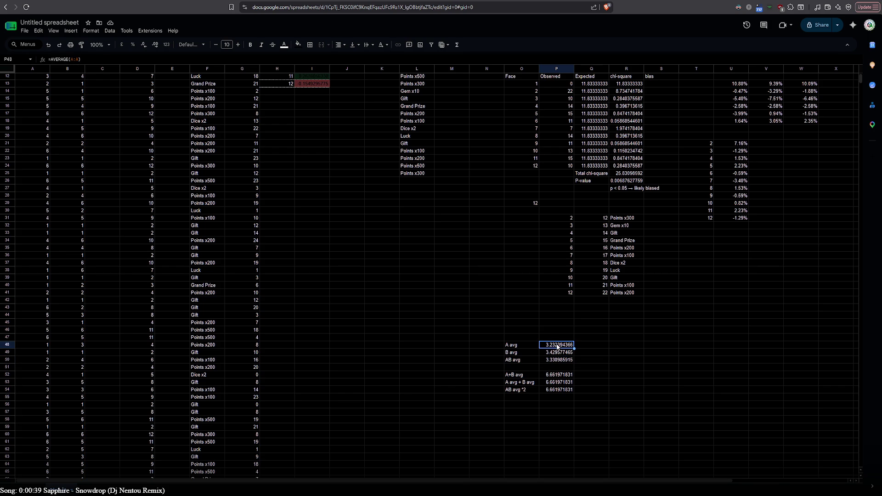
click(558, 361)
double_click(561, 375)
click(563, 386)
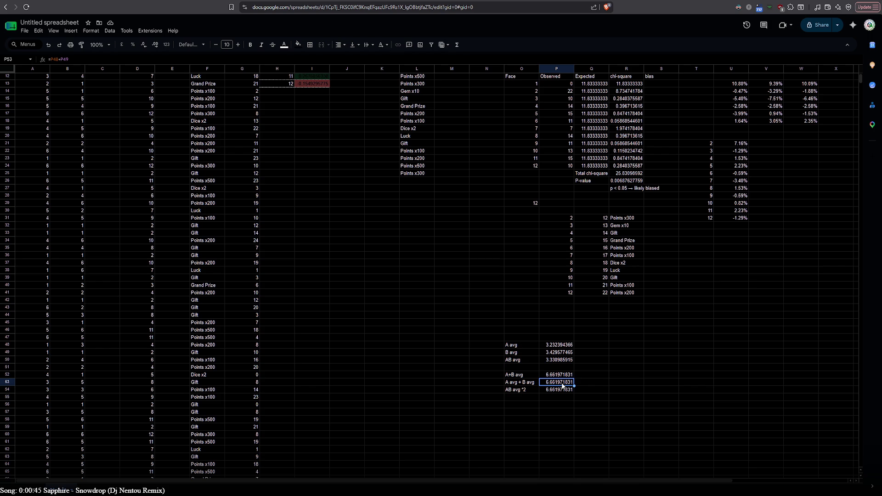
double_click(562, 385)
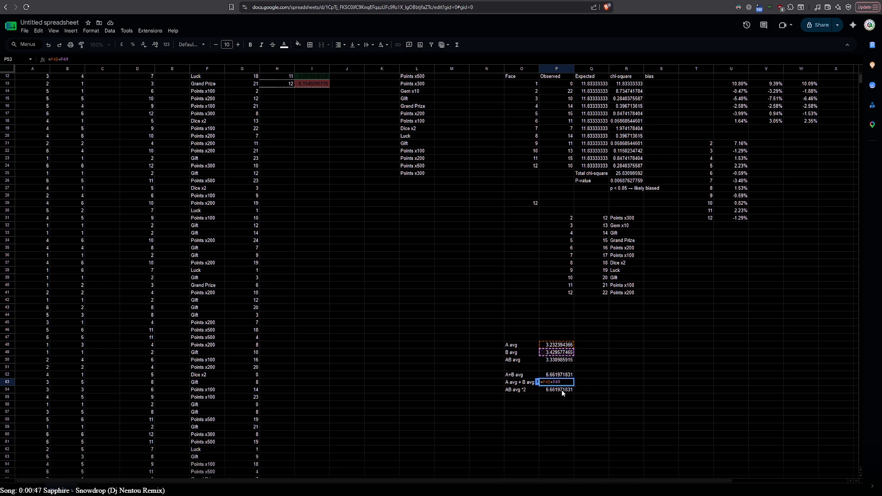
key(Return)
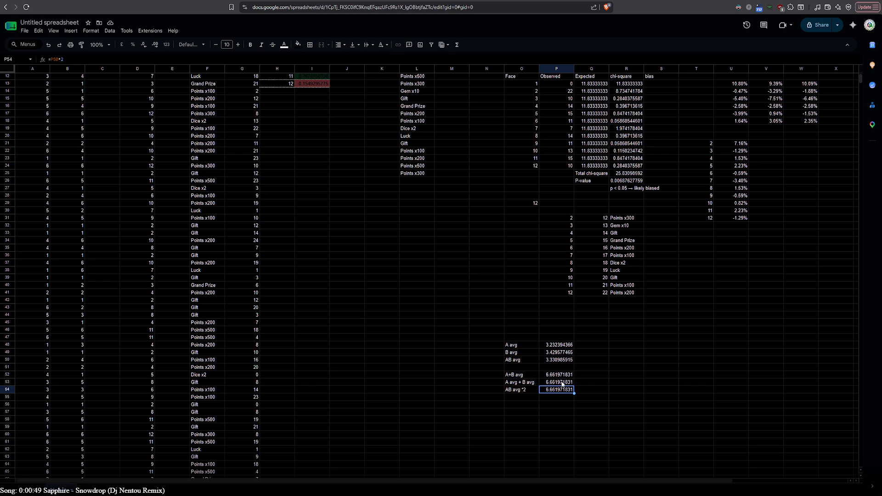
double_click(562, 383)
key(Return)
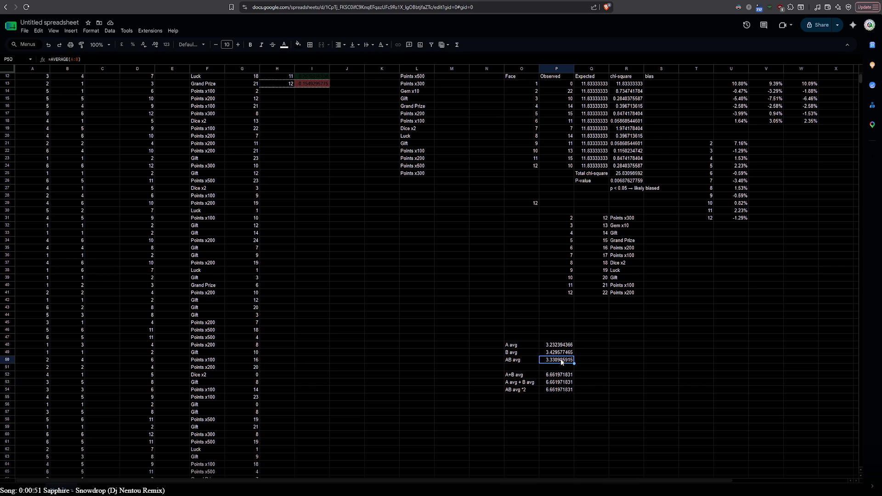
double_click(561, 389)
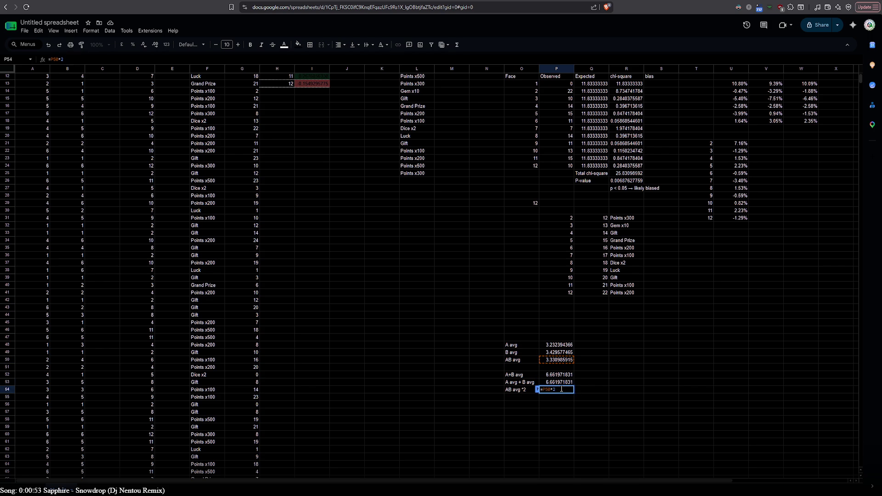
click(565, 398)
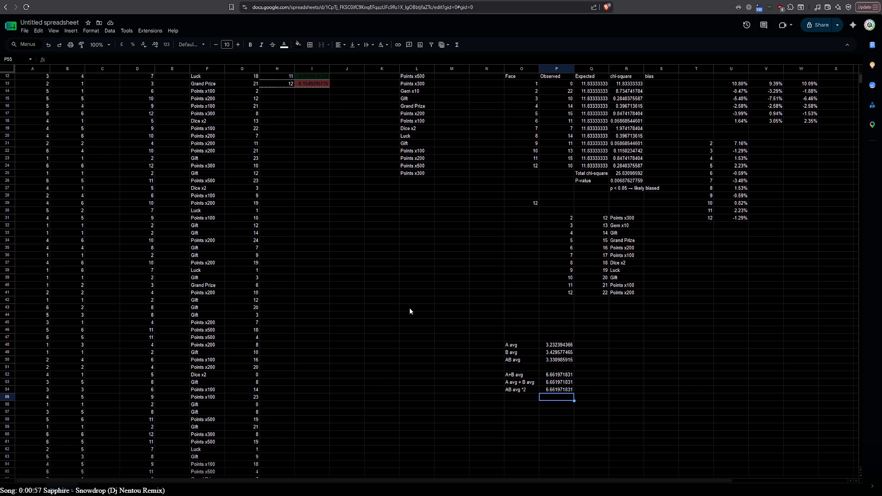
scroll(410, 311, up, 4)
scroll(407, 316, down, 4)
scroll(407, 319, up, 4)
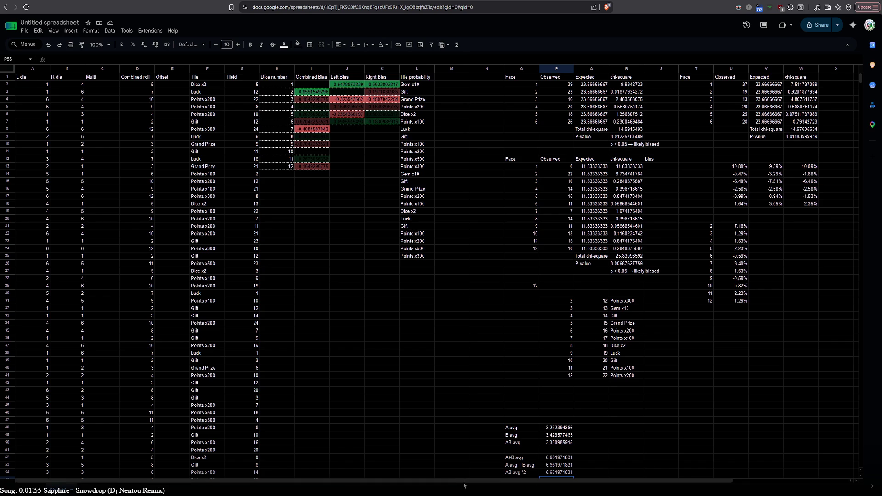
drag(460, 482, 519, 482)
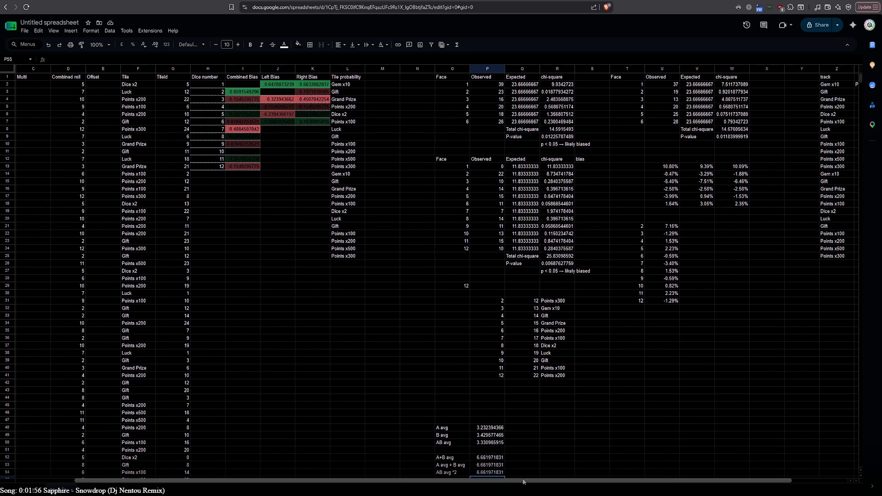
- Check the Combined Bias formula in I3, then select Y2 beside Gem x10
click(243, 85)
double_click(244, 93)
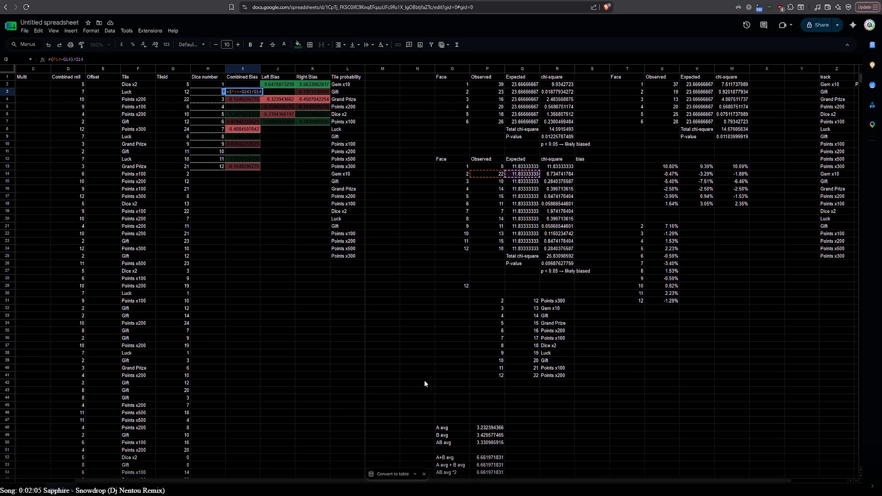
drag(353, 481, 561, 486)
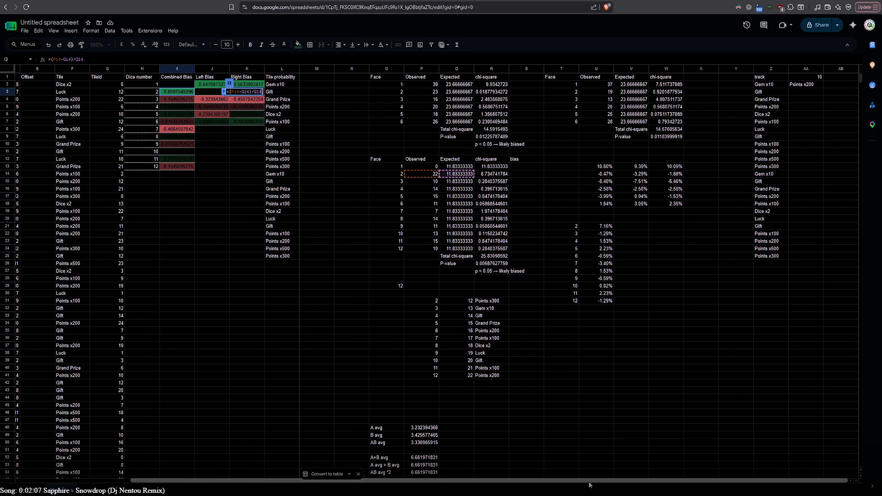
click(742, 82)
text(1)
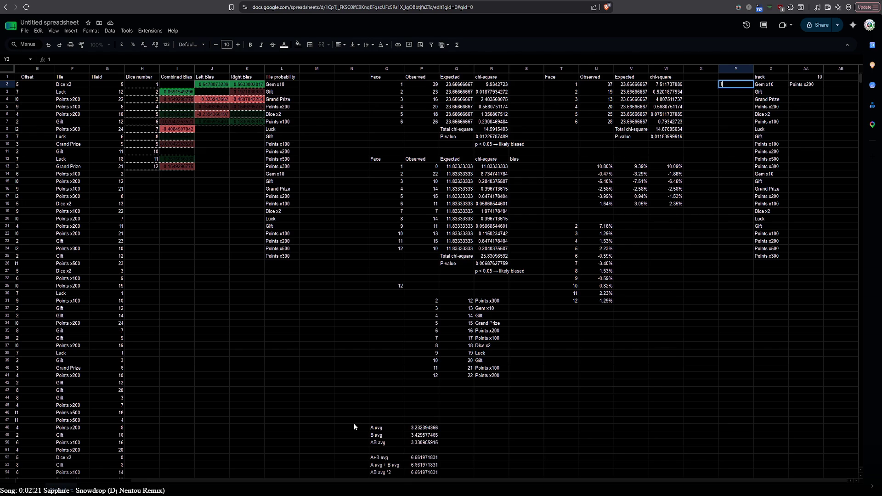
drag(353, 482, 290, 485)
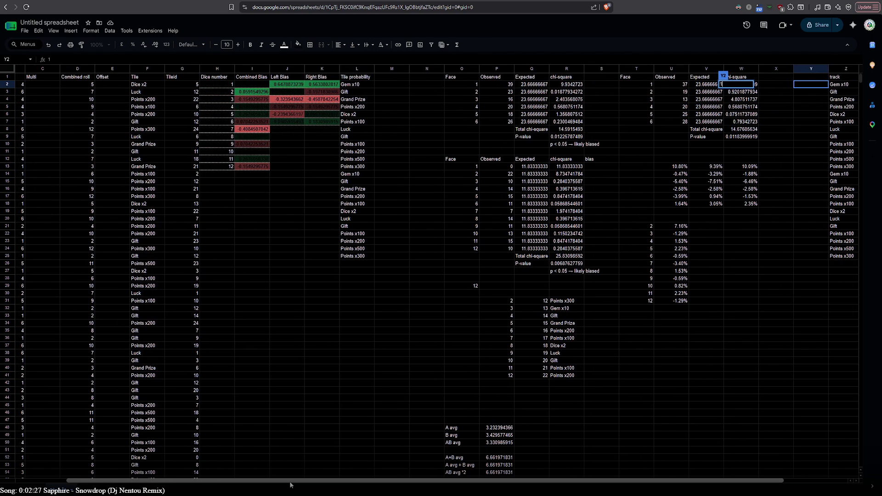
- Number the track list down column Y from 1 through 10
scroll(285, 443, down, 15)
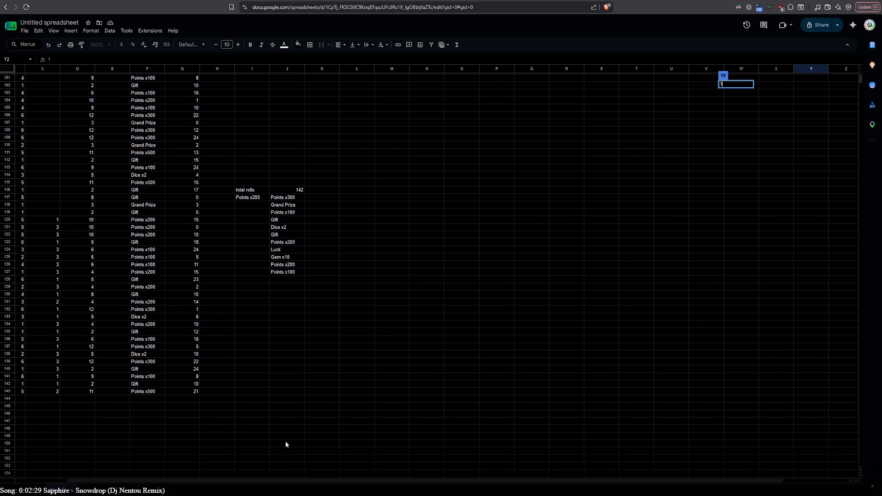
scroll(285, 441, up, 15)
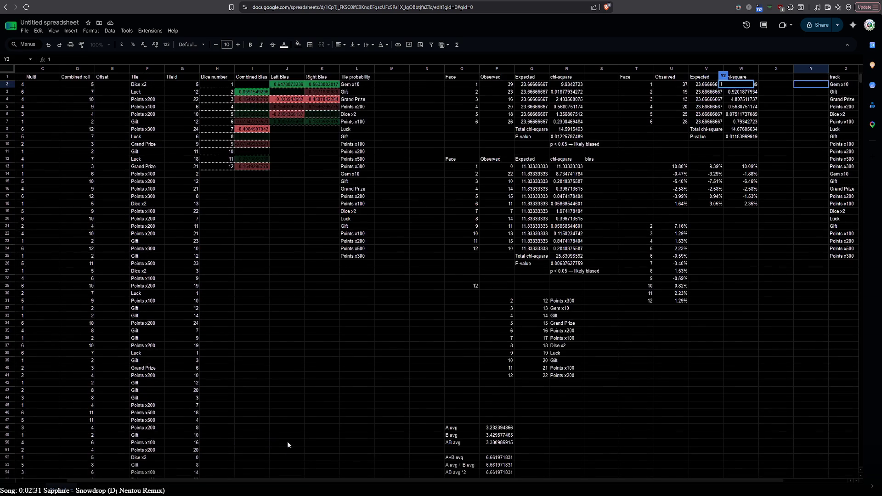
drag(367, 480, 523, 483)
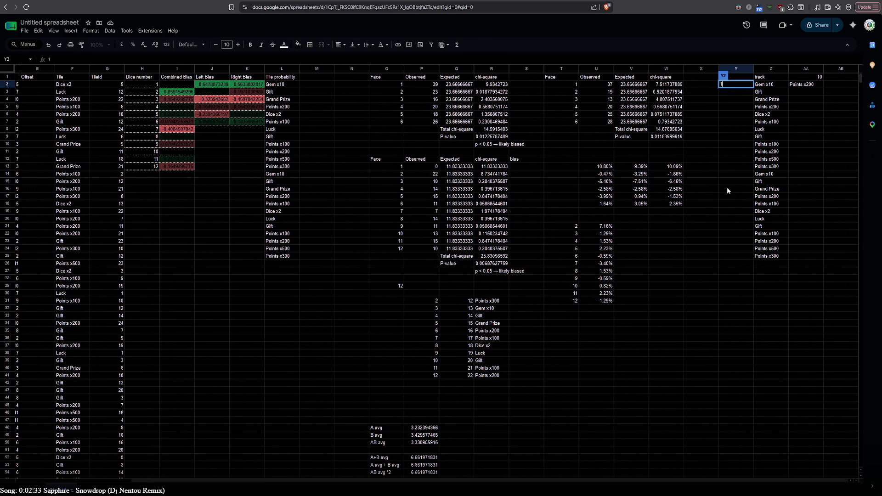
key(Return)
text(2)
key(Return)
text(3)
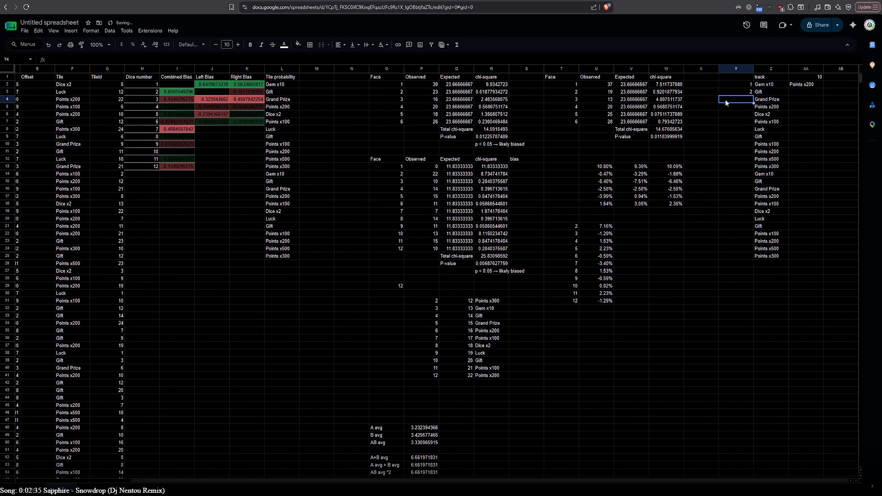
key(Return)
text(4)
key(Return)
text(5)
key(Return)
key(Return)
text(7)
key(Return)
text(8)
key(Return)
text(9)
key(Return)
text(0)
key(Return)
- Fix the wrong value in Y11 and continue numbering 11 through 15
click(737, 150)
click(740, 152)
key(Delete)
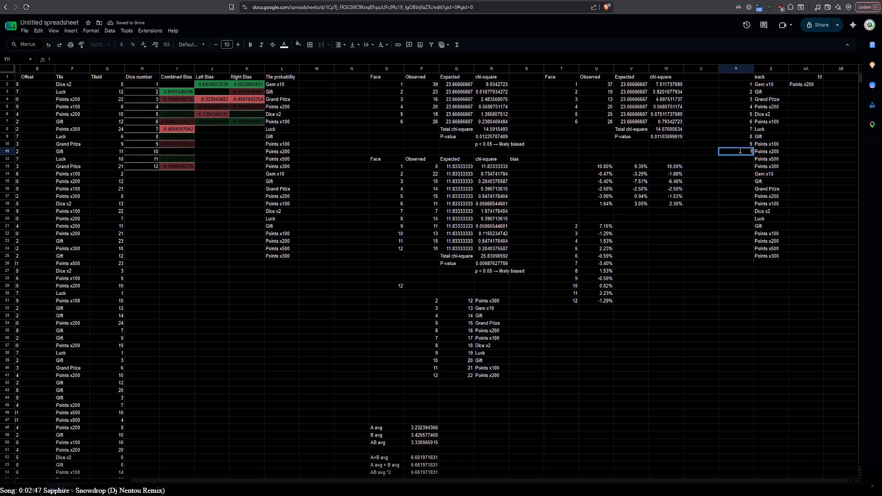
text(0)
click(739, 159)
text(11)
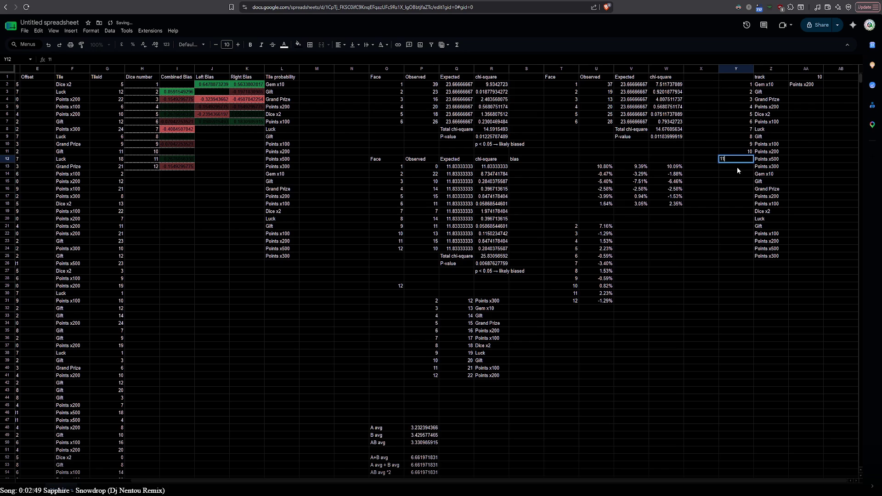
key(Return)
text(12)
key(Return)
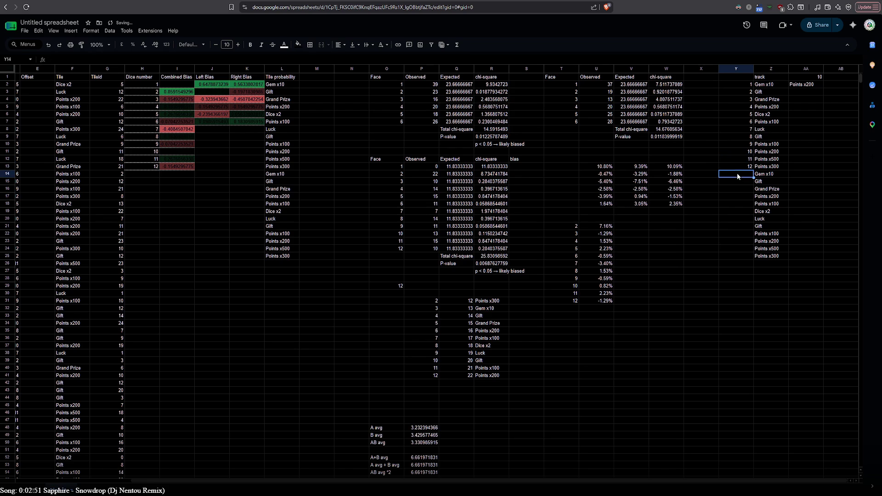
text(14)
key(BackSpace)
text(3)
key(Return)
text(14)
key(Return)
text(15)
- Finish numbering from 17 to 24, ending at Points x300
click(739, 201)
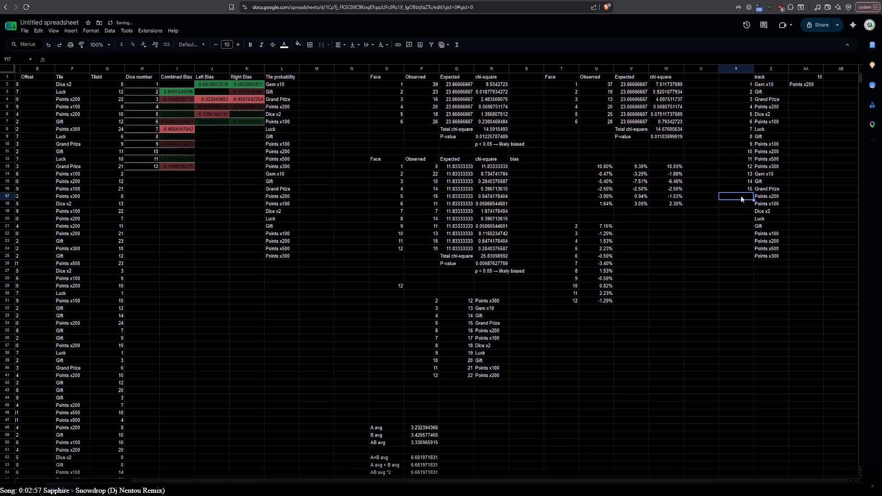
text(16)
double_click(739, 203)
text(17)
key(Return)
text(18)
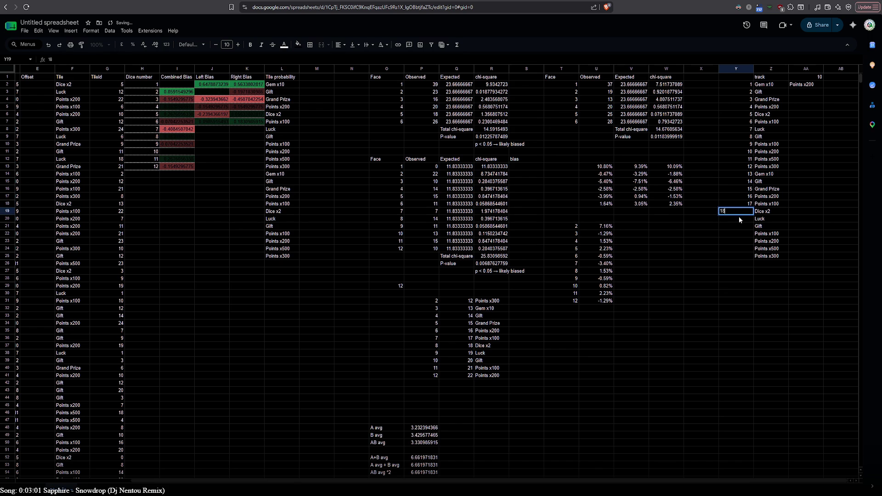
key(Return)
text(19)
click(737, 228)
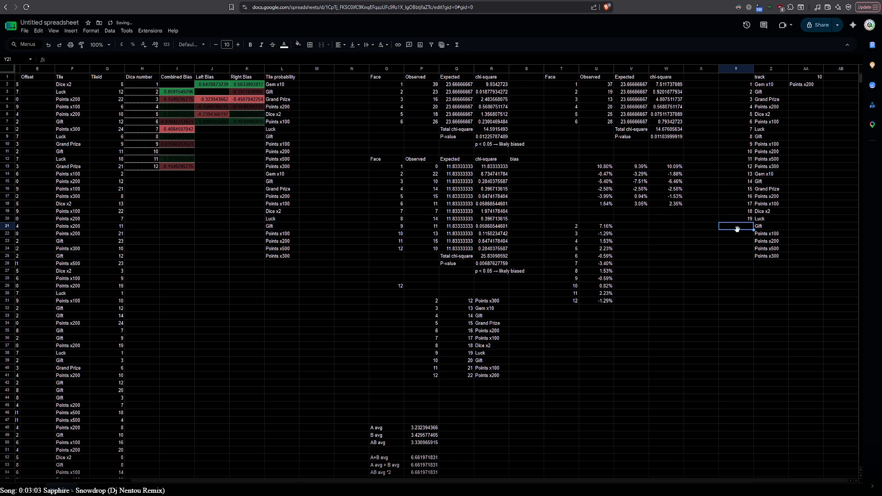
text(200)
key(Return)
text(21)
click(736, 244)
text(22)
click(735, 249)
text(23)
click(734, 254)
text(24)
click(732, 269)
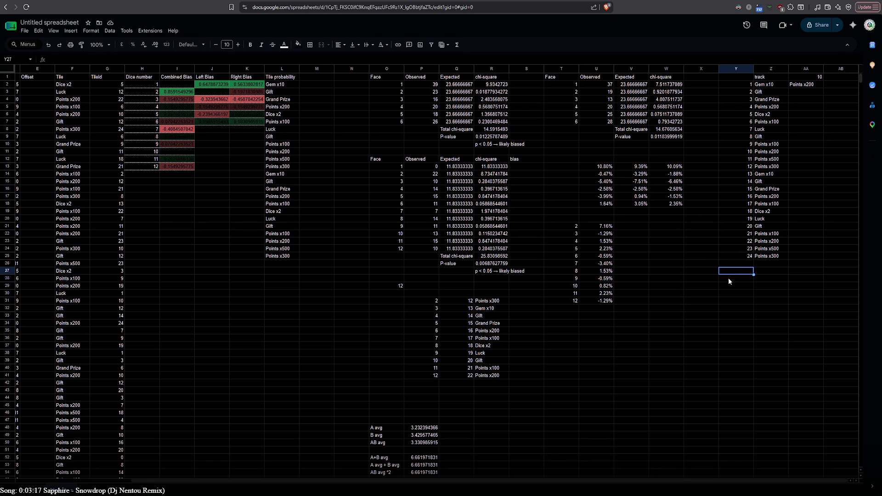
scroll(525, 303, down, 15)
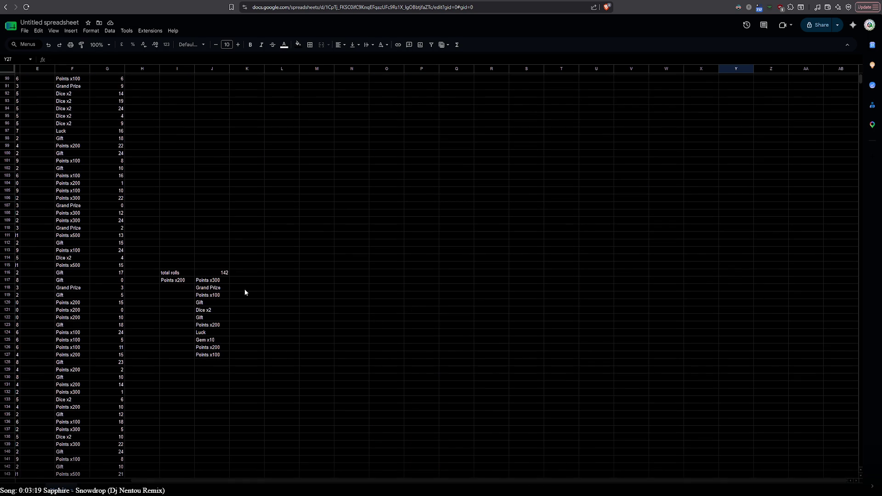
scroll(180, 283, up, 15)
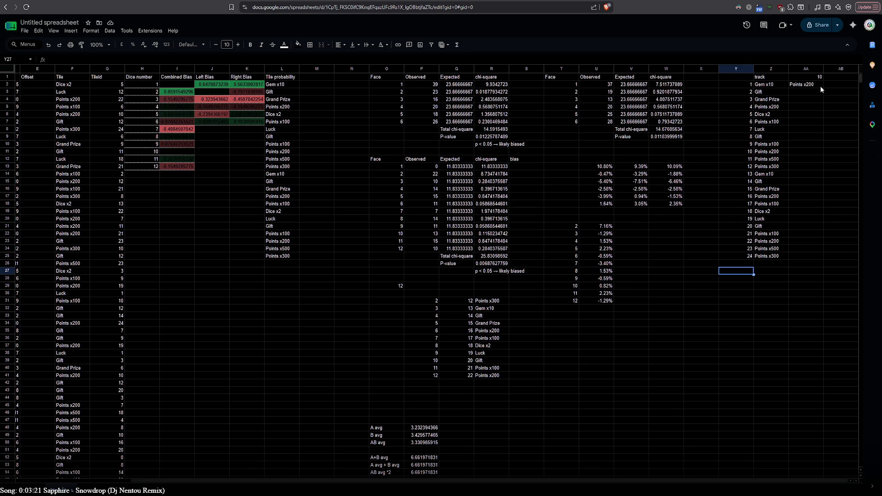
click(820, 87)
shift+click(820, 81)
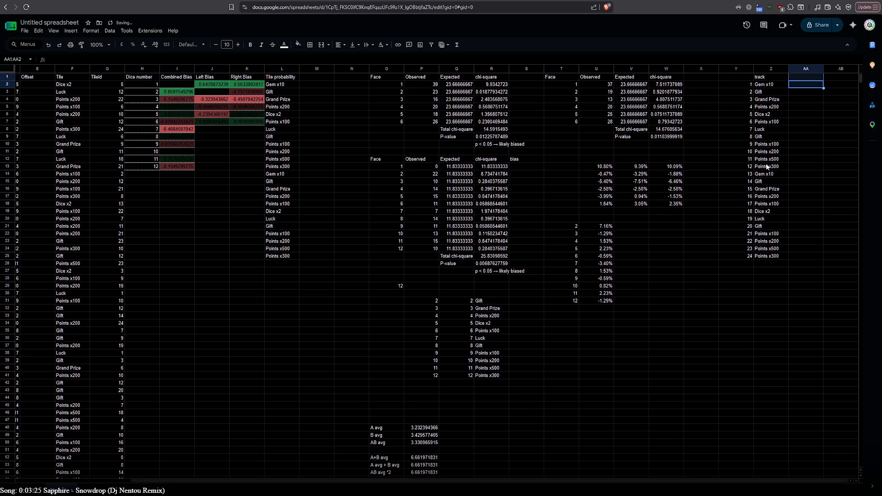
key(ctrl+z)
click(799, 85)
key(Delete)
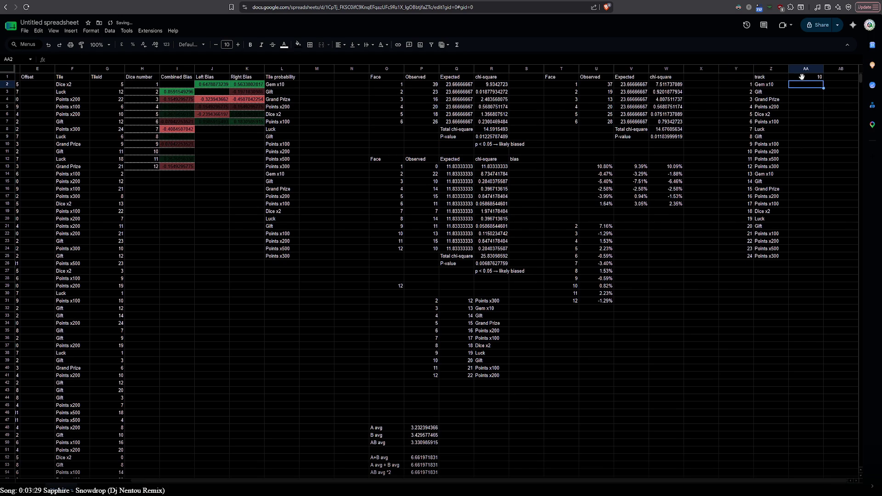
double_click(807, 76)
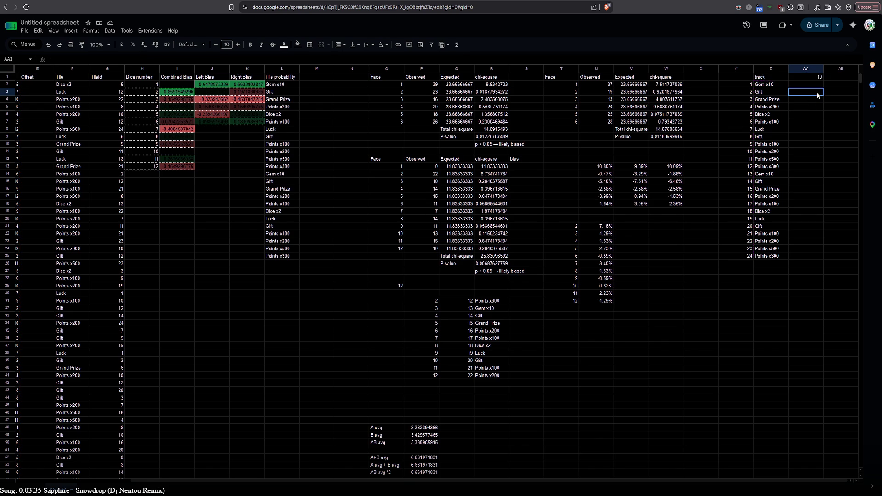
click(817, 92)
scroll(388, 340, down, 5)
scroll(373, 186, down, 7)
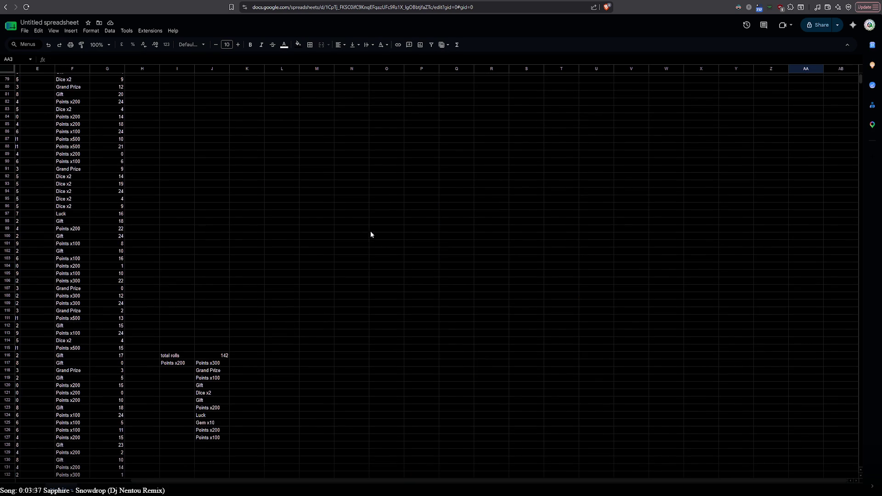
double_click(169, 364)
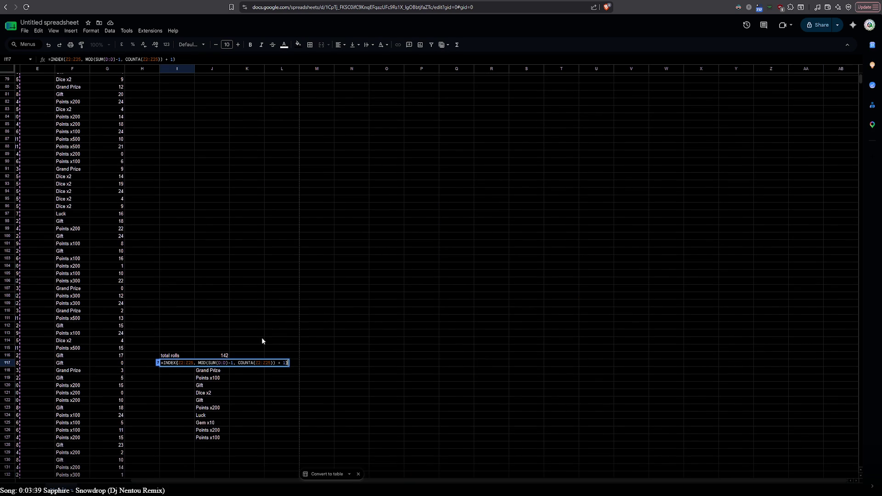
scroll(345, 323, up, 12)
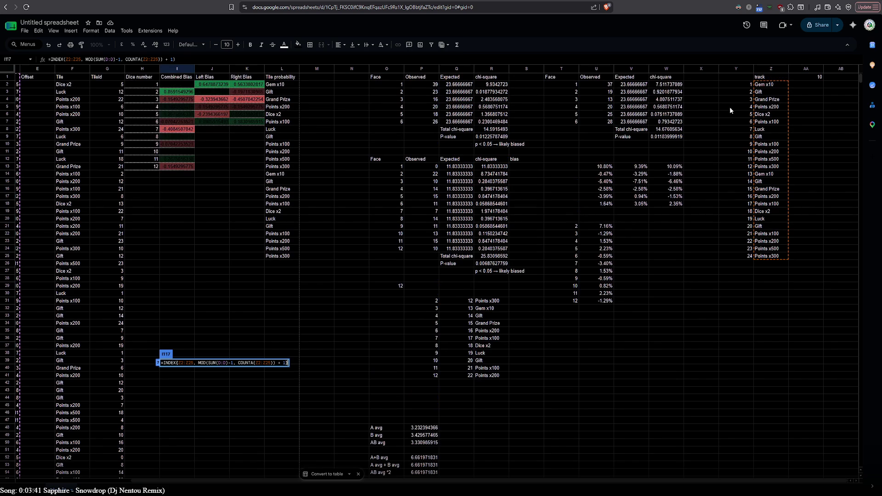
double_click(804, 76)
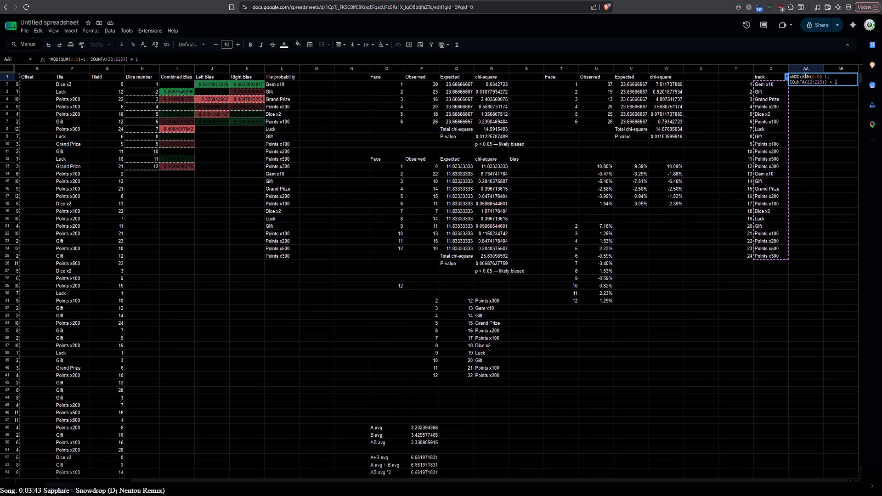
key(Escape)
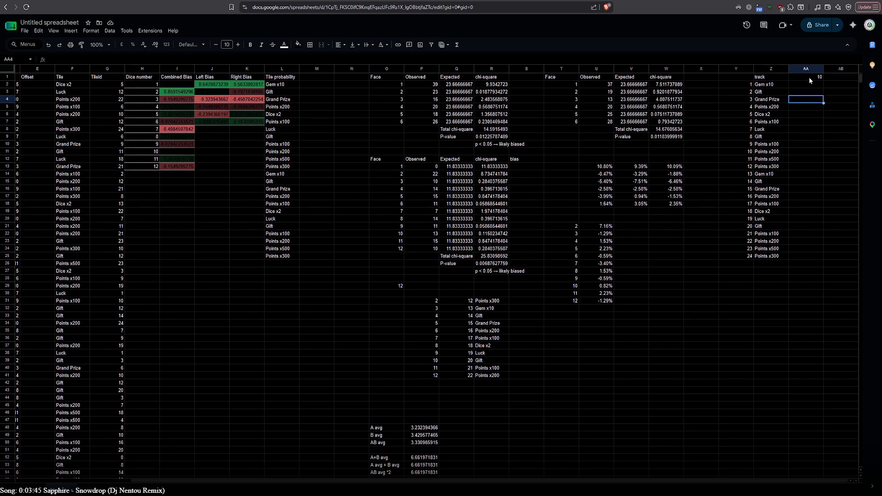
scroll(809, 77, down, 2)
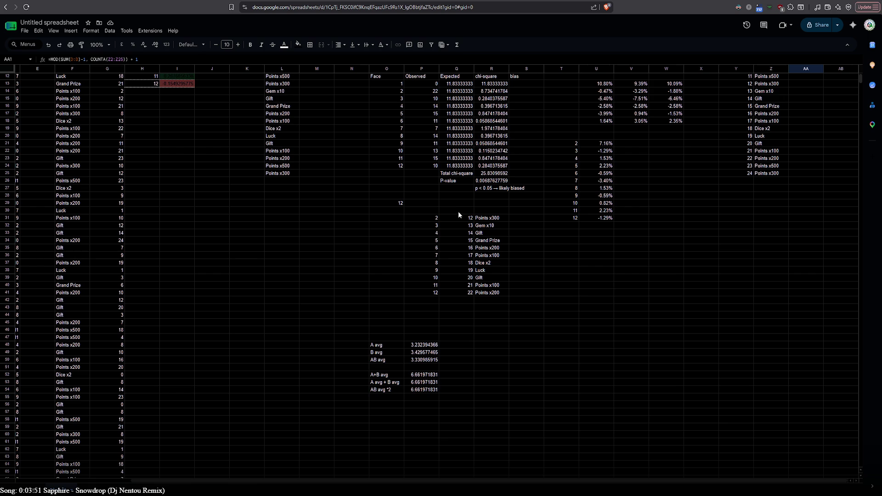
- Move the value 10 from AA1 into O30
click(480, 210)
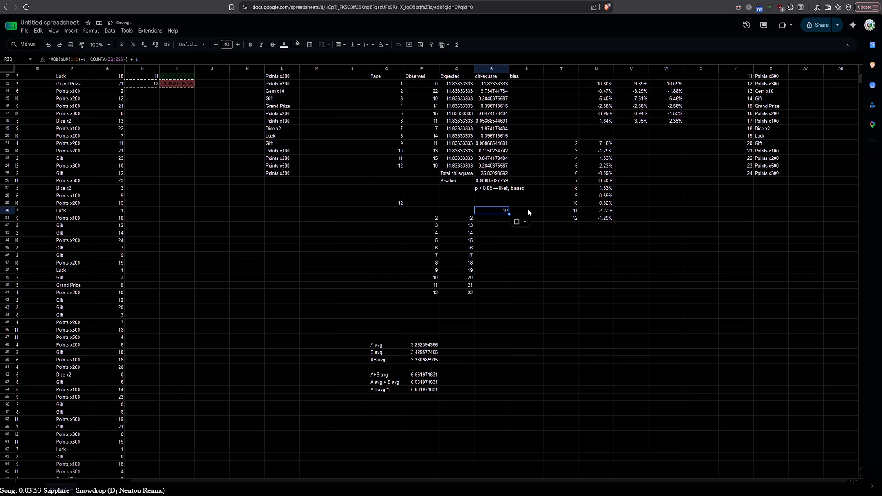
scroll(784, 102, up, 3)
click(819, 79)
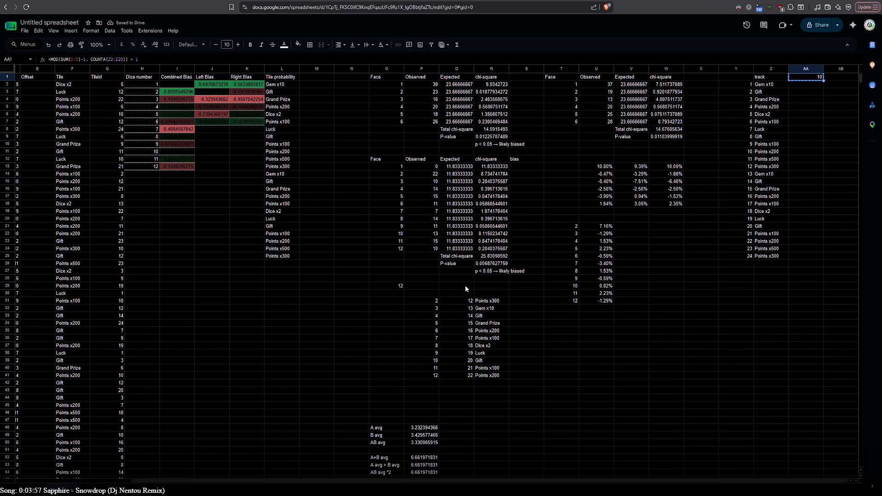
key(ctrl+x)
click(394, 294)
key(ctrl+v)
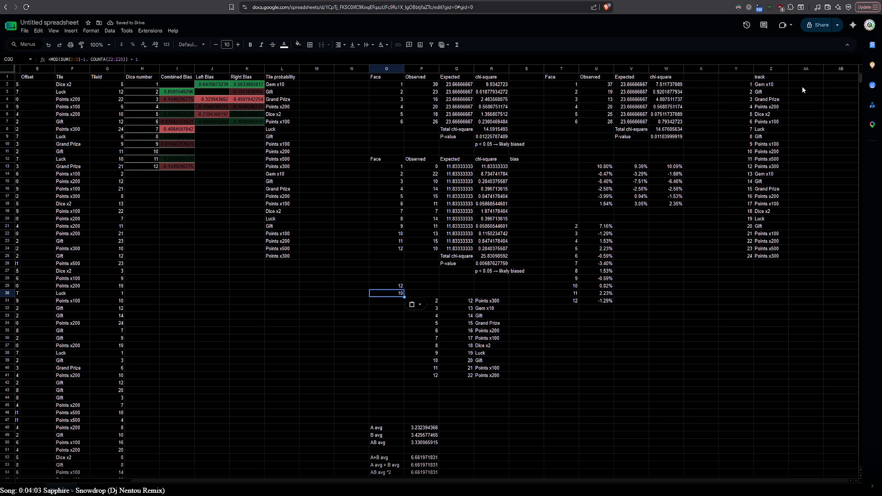
- Move the 12 and 10 from O29:O30 down into O31:O32
click(400, 287)
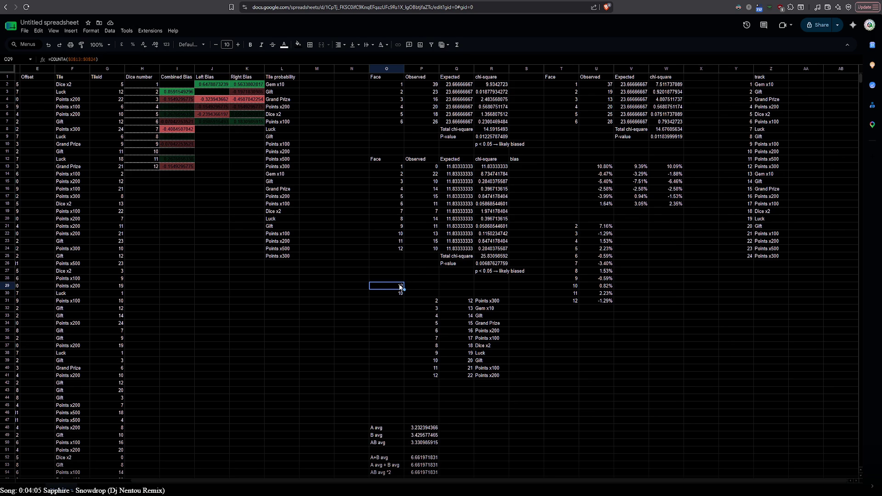
key(Delete)
key(ctrl+z)
click(391, 301)
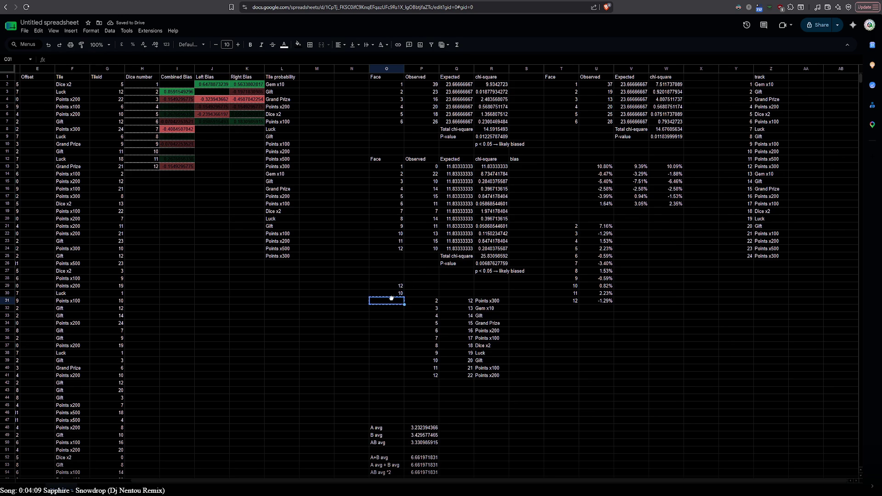
drag(390, 284, 390, 291)
key(ctrl+c)
click(393, 299)
key(ctrl+v)
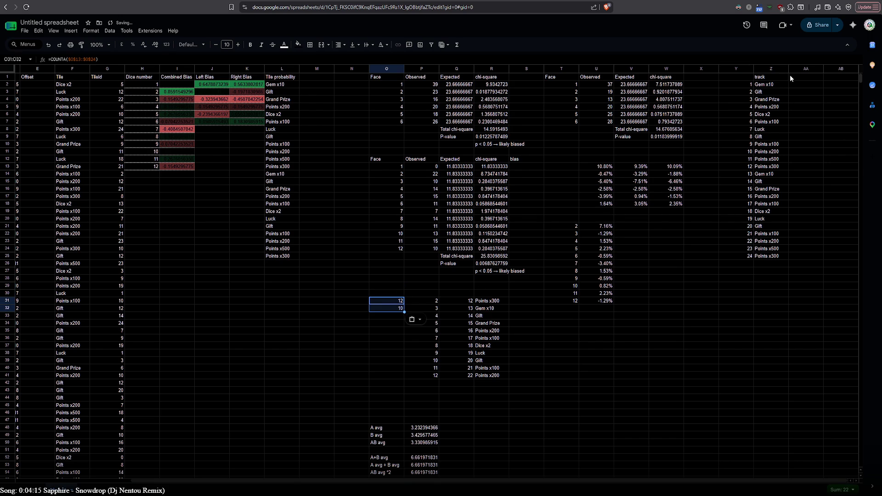
click(738, 76)
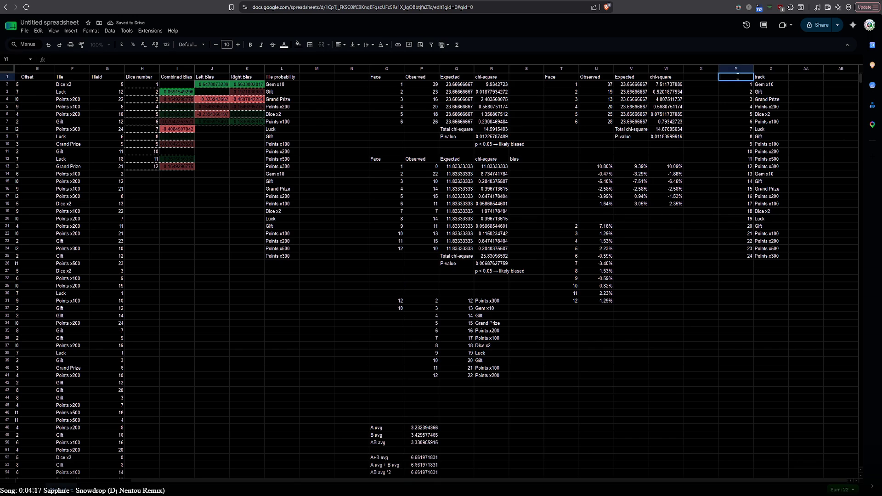
- Enter the header 'tile' in Y1 and review the J3, Q3, P3 and R3 formulas
text(tile)
key(Tab)
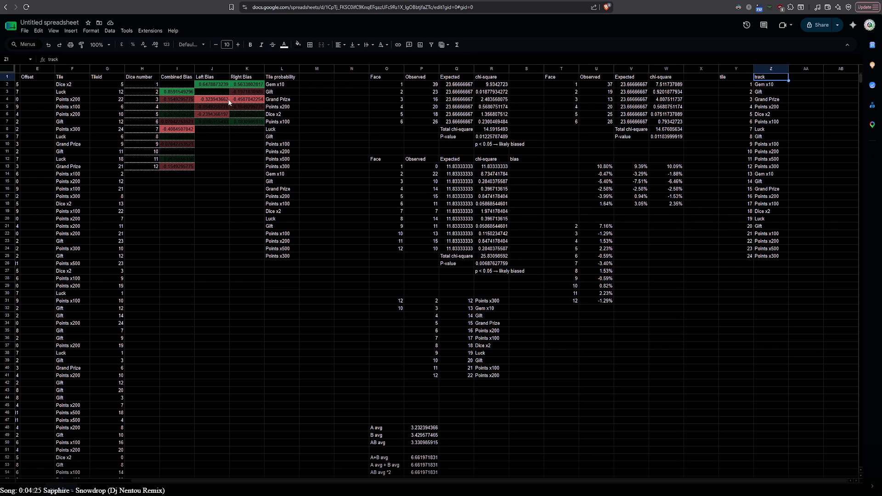
double_click(212, 90)
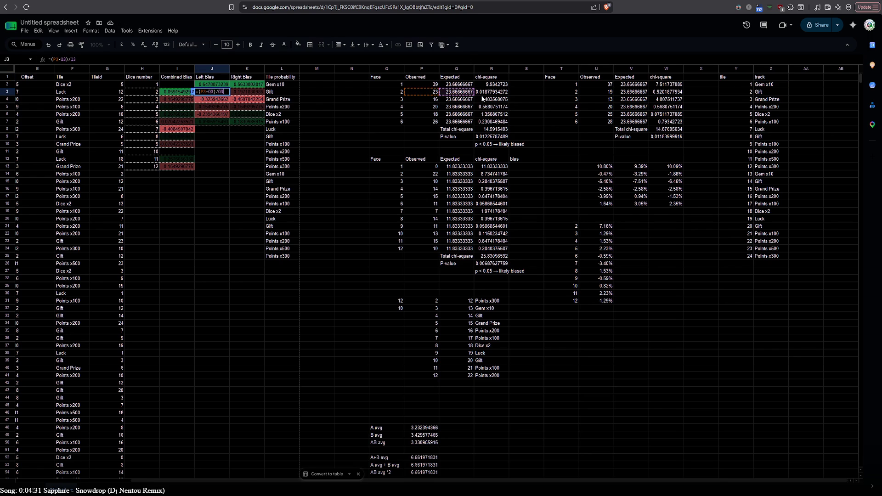
double_click(449, 92)
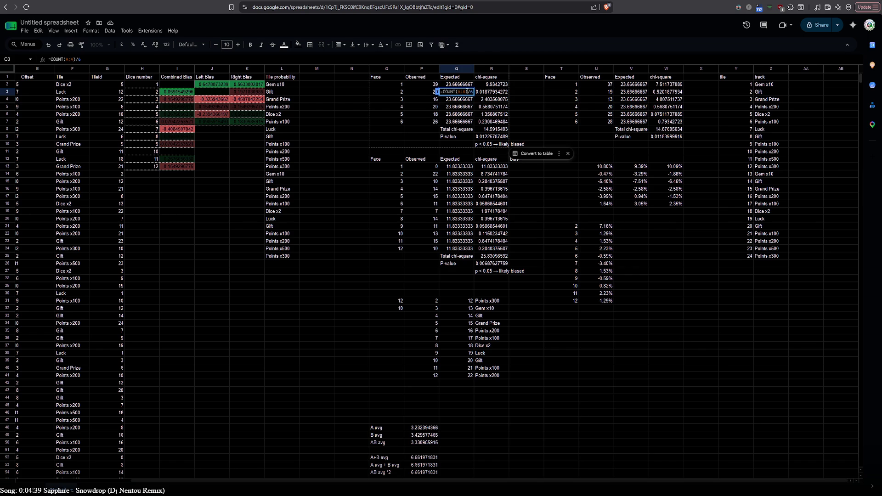
double_click(423, 91)
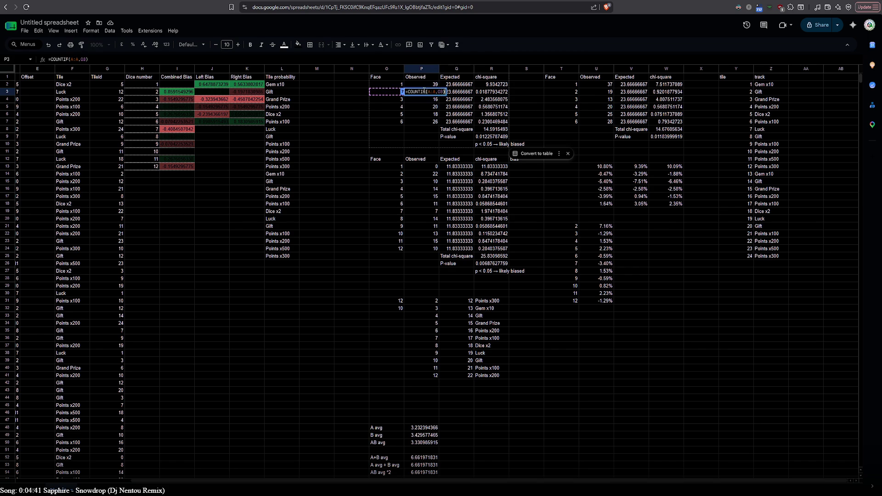
double_click(483, 92)
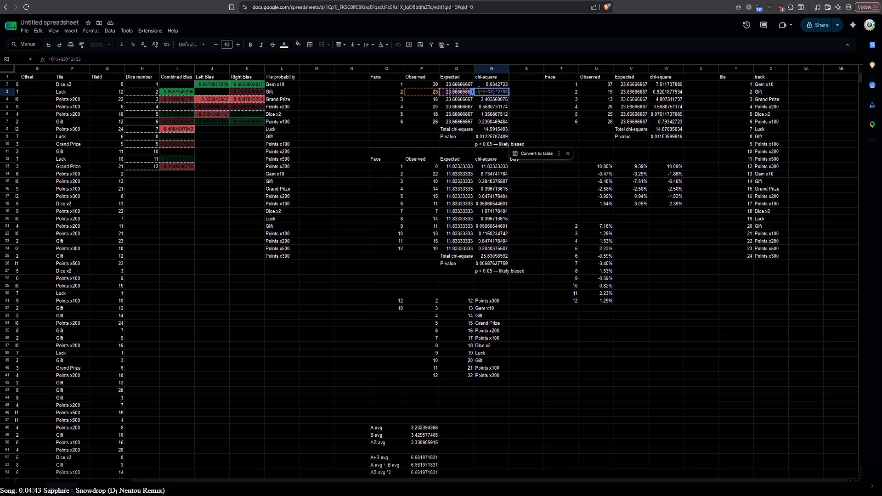
double_click(459, 92)
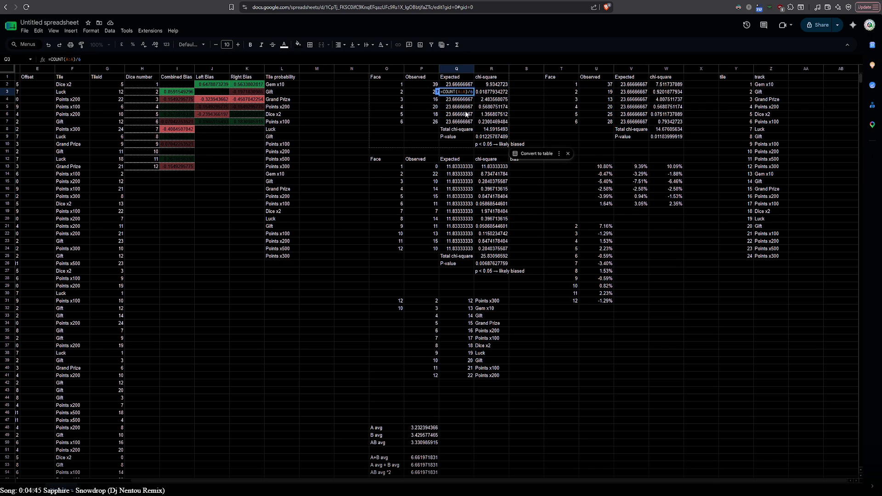
key(ctrl+a)
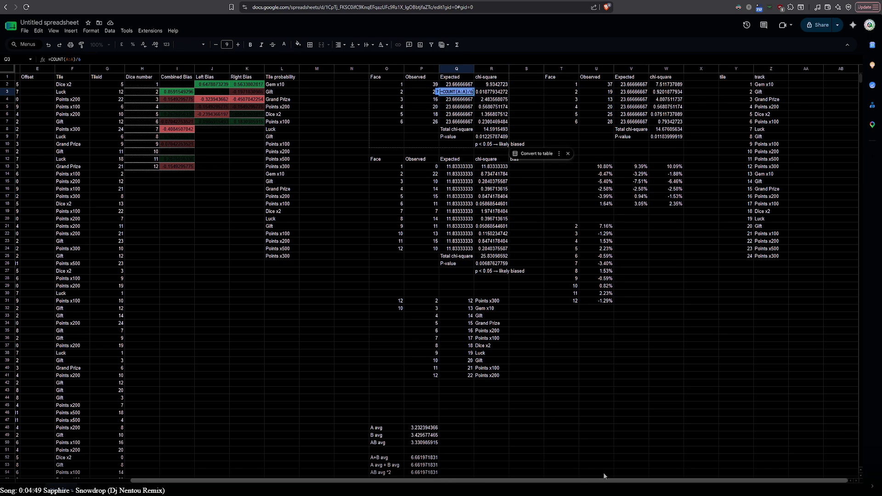
double_click(802, 83)
click(809, 78)
click(703, 88)
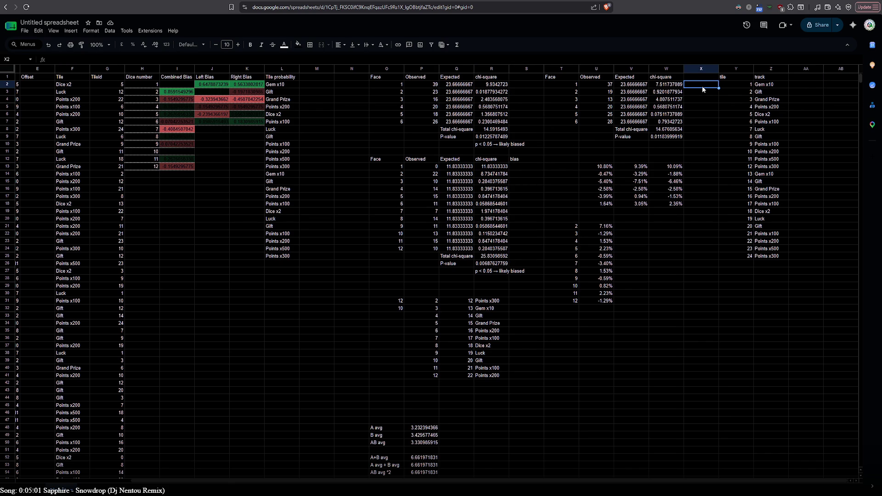
- Insert two blank columns to the left of column AB
right_click(832, 69)
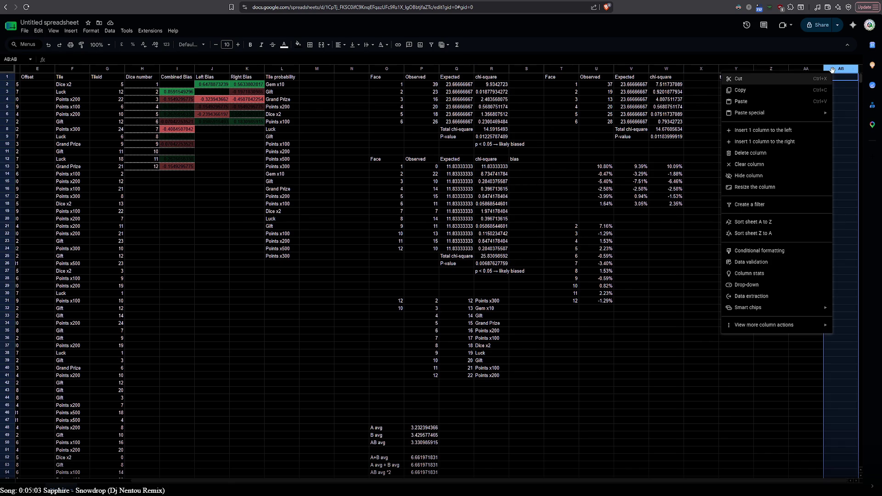
click(798, 131)
right_click(836, 70)
click(799, 130)
right_click(838, 78)
click(800, 129)
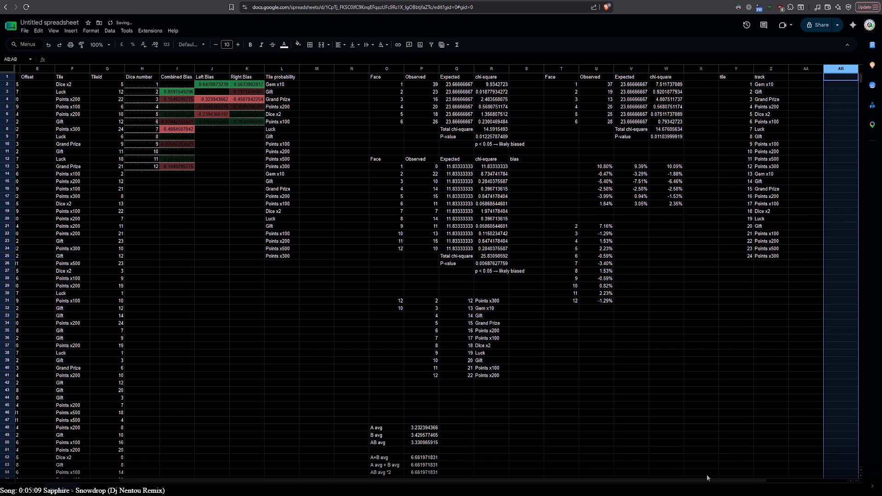
- Cut the tile and track block X1:Z25 and paste it one column right at Y1
drag(716, 478, 757, 478)
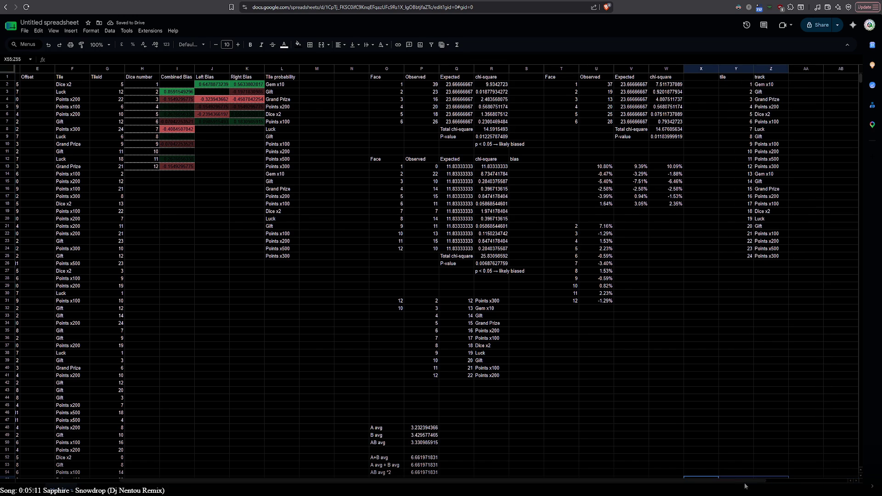
scroll(745, 486, right, 3)
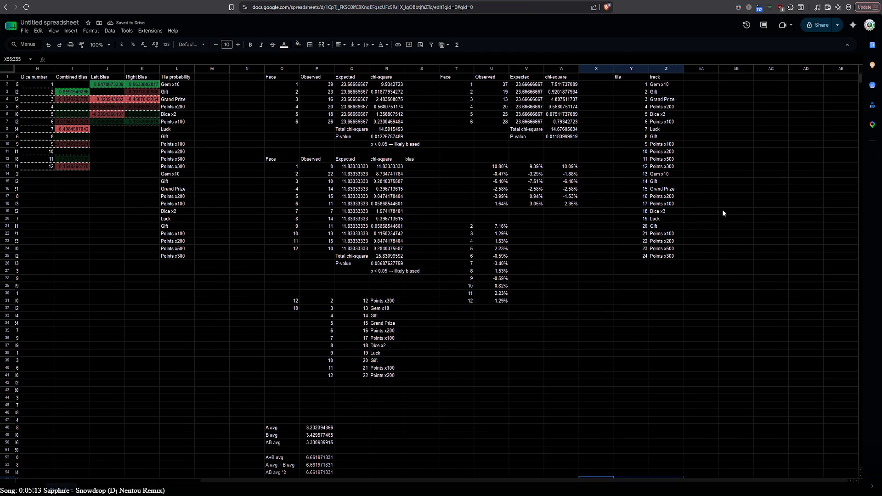
click(735, 78)
double_click(701, 79)
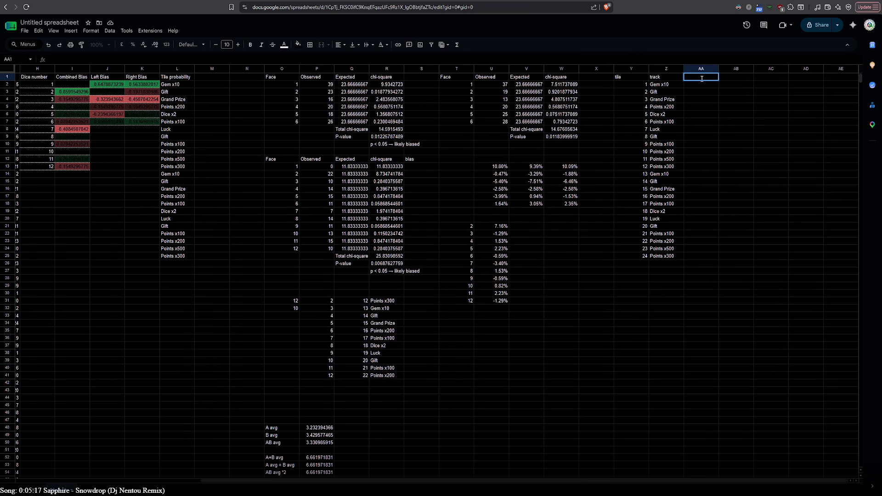
click(618, 87)
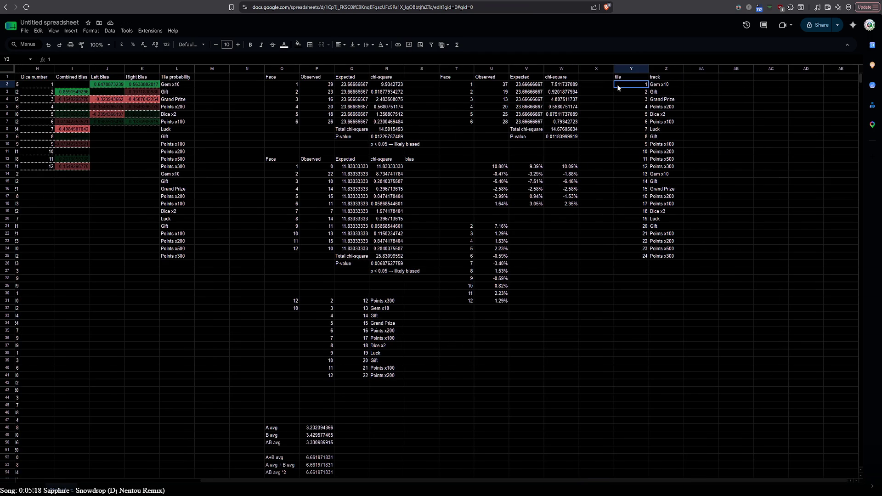
click(594, 79)
shift+click(672, 260)
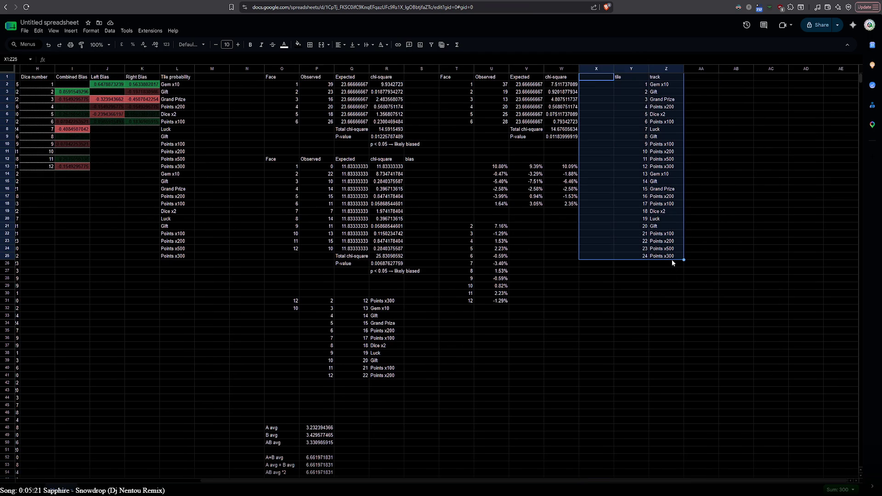
key(ctrl+x)
click(628, 77)
key(ctrl+v)
click(596, 272)
scroll(596, 272, down, 5)
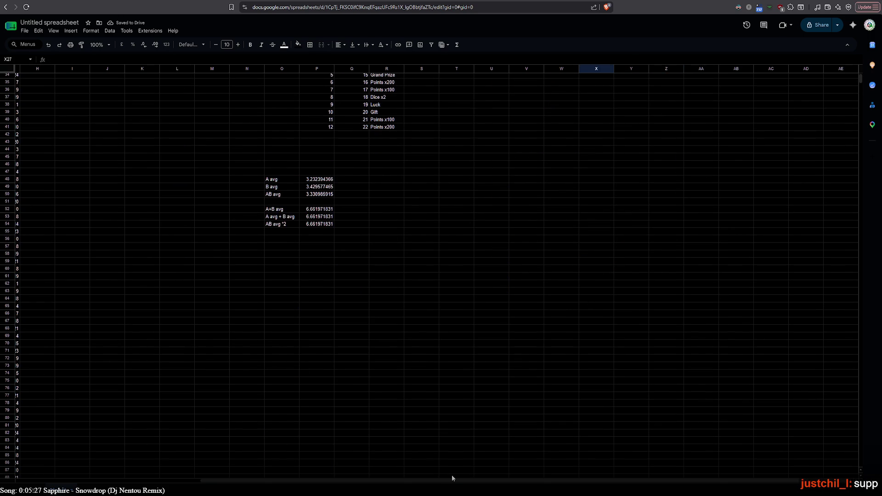
- Switch from the sheet to the localhost:8000/Games.html tab and reload it
drag(437, 481, 204, 478)
scroll(260, 418, up, 5)
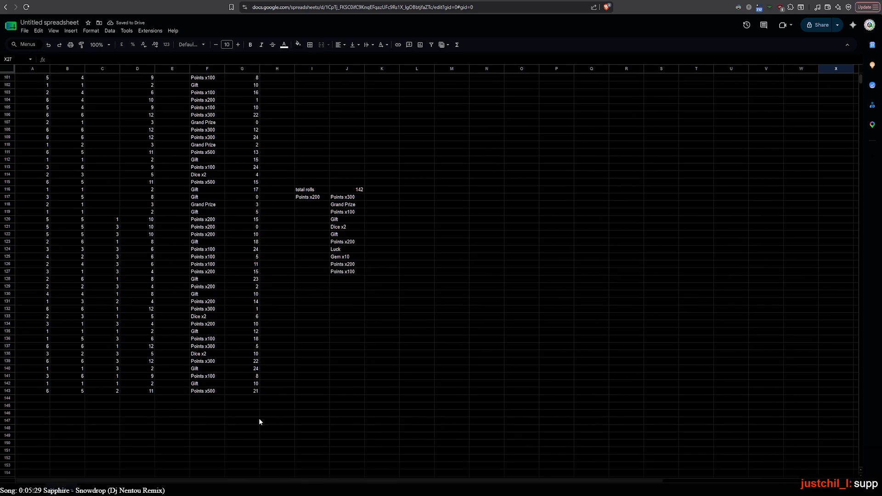
scroll(258, 419, up, 6)
drag(290, 481, 474, 480)
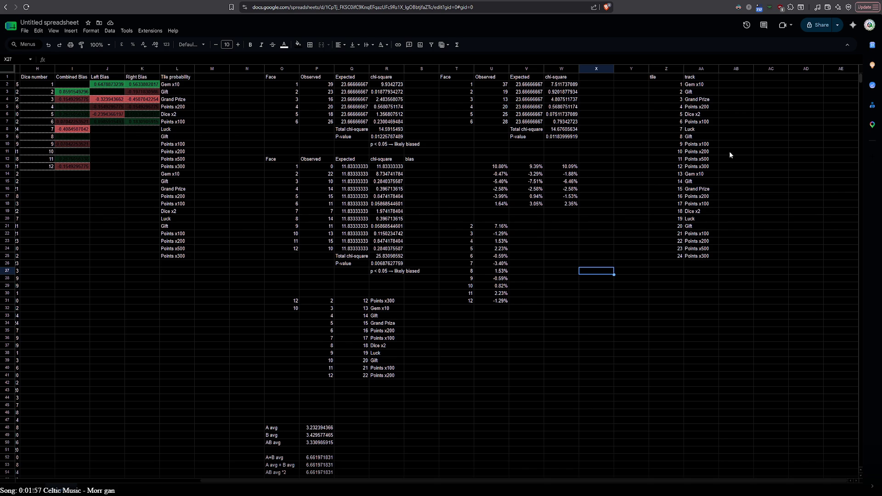
click(107, 241)
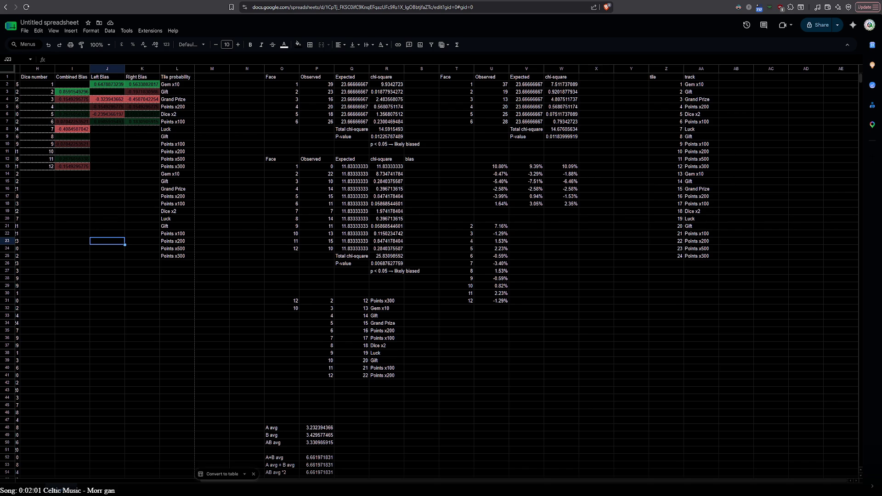
key(ctrl+Tab)
click(25, 11)
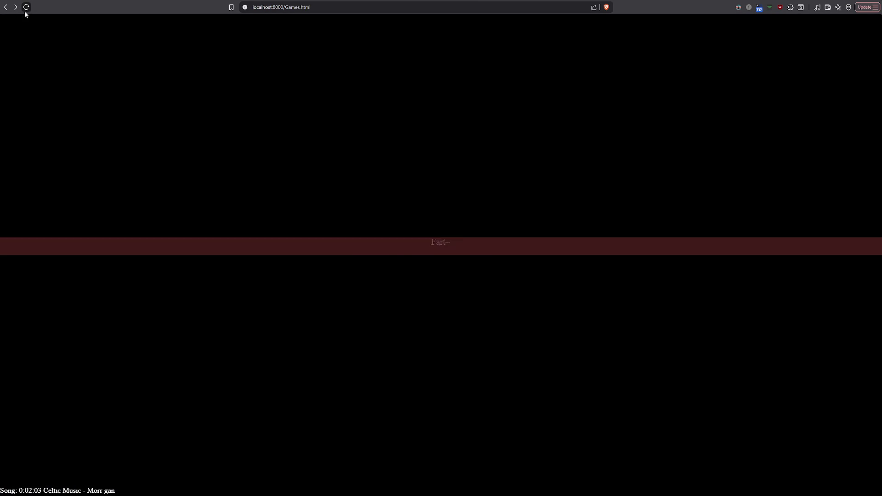
- In PointAdveture, enable mouse look and walk through the doorway into the dark room
scroll(146, 234, down, 9)
scroll(146, 234, down, 6)
scroll(146, 235, down, 8)
scroll(146, 234, down, 7)
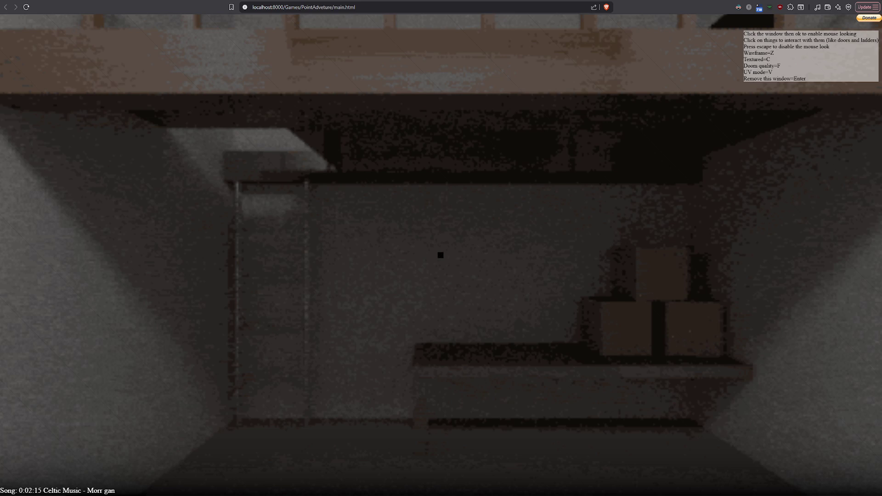
click(357, 242)
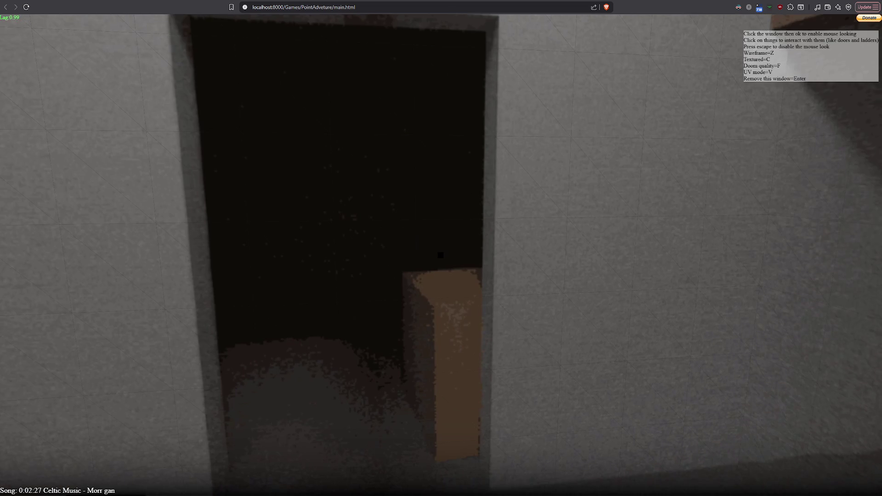
key(w)
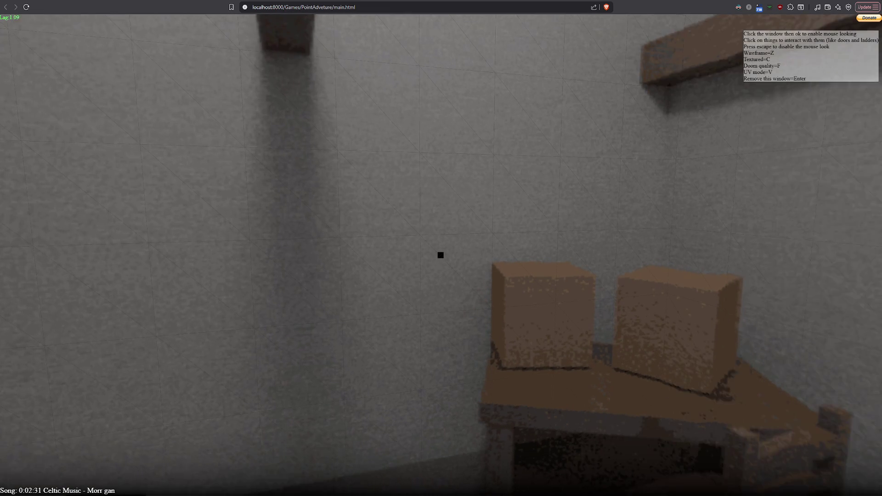
key(Escape)
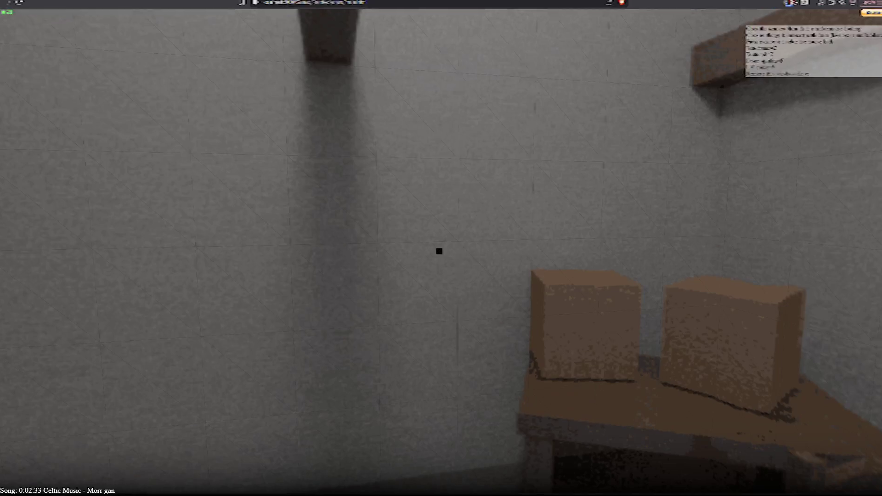
click(510, 242)
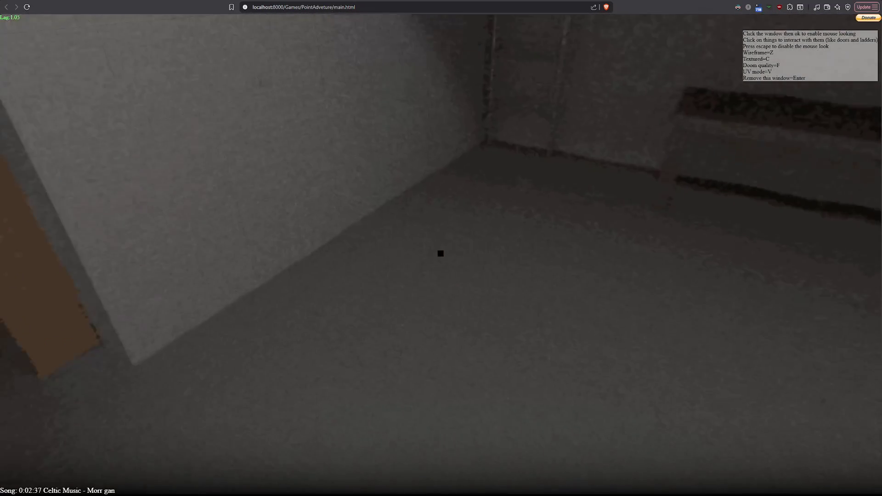
key(w)
key(w)
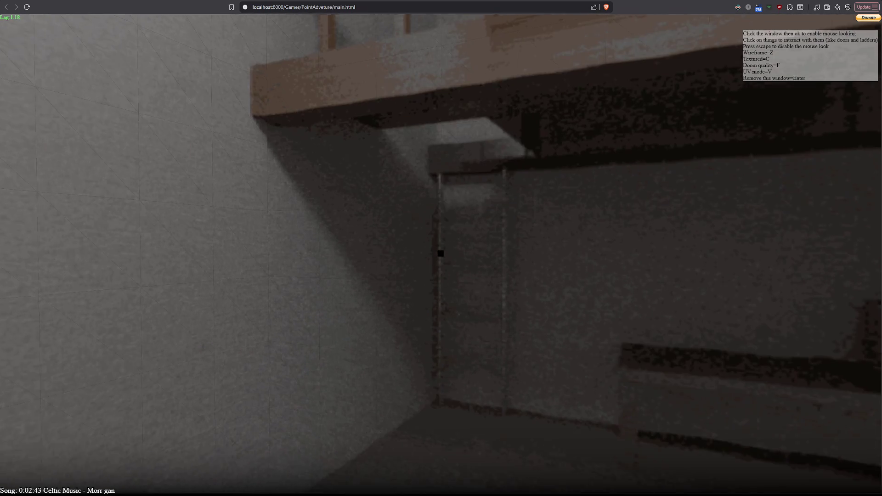
- Climb the ladder to the upper floor, walk toward its corner, then return to Games
click(441, 254)
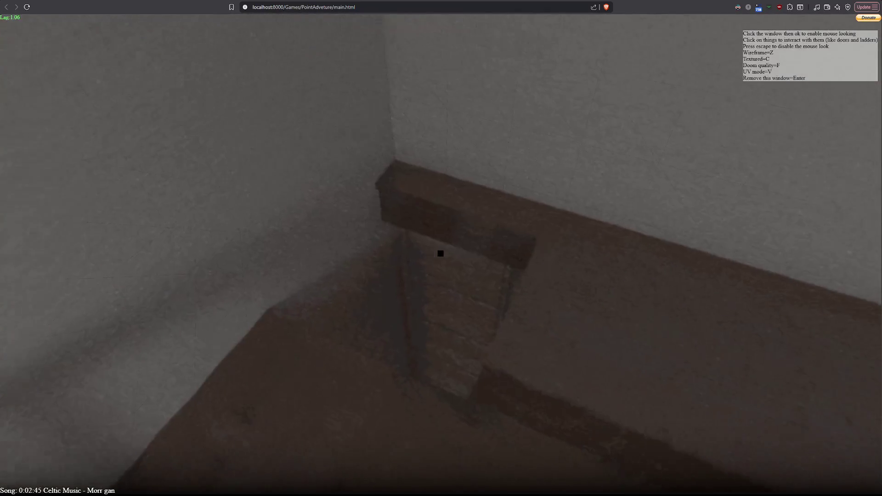
key(w)
key(s)
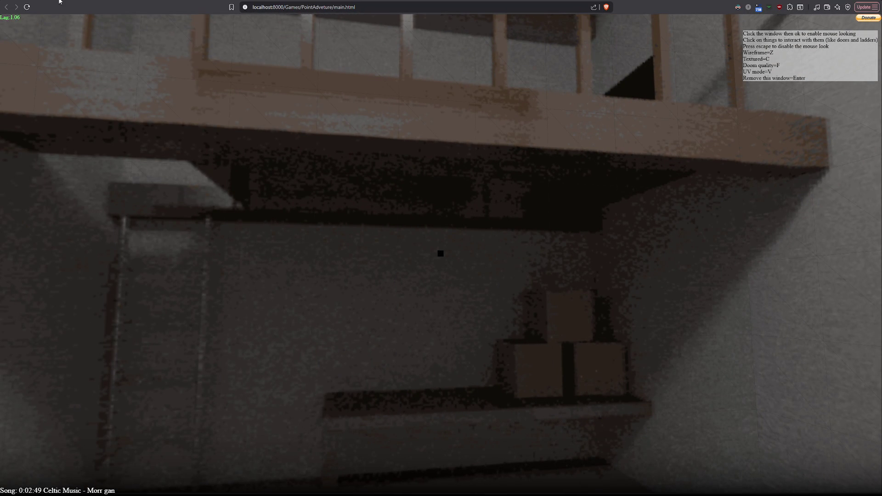
key(alt+Left)
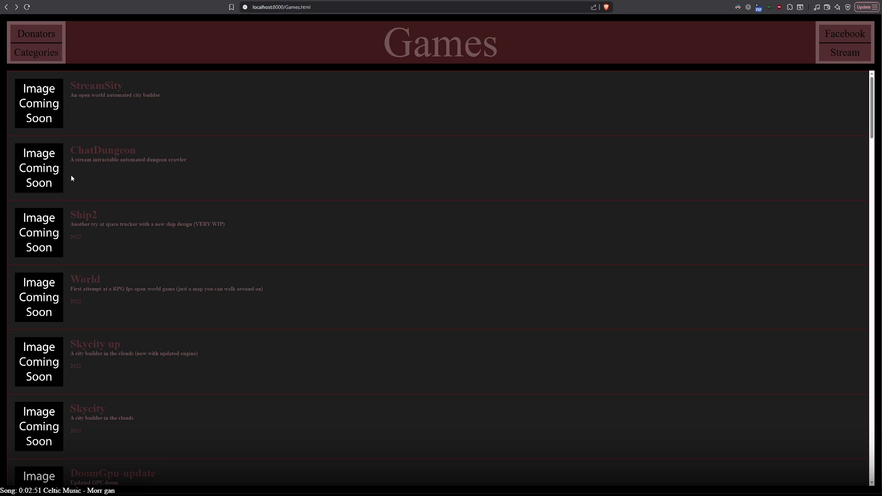
- Open PointAdveture 2 from the Games list and enable mouse look in its bedroom
scroll(92, 233, down, 20)
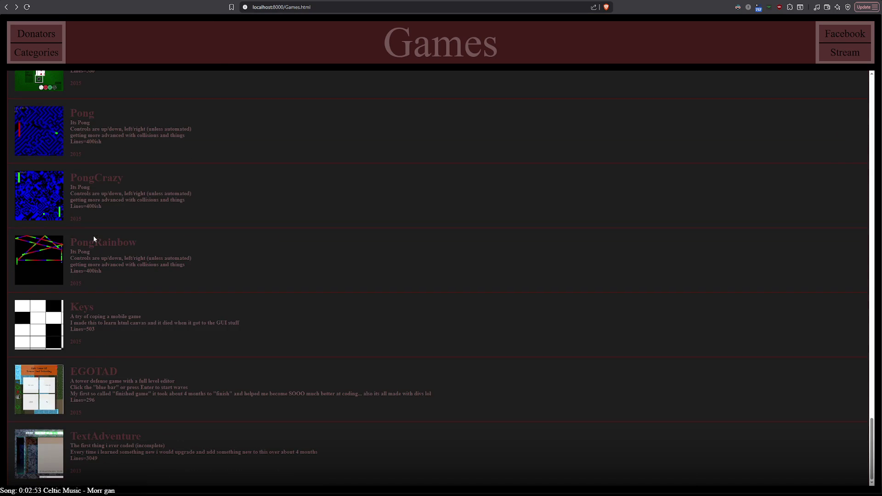
scroll(94, 278, up, 12)
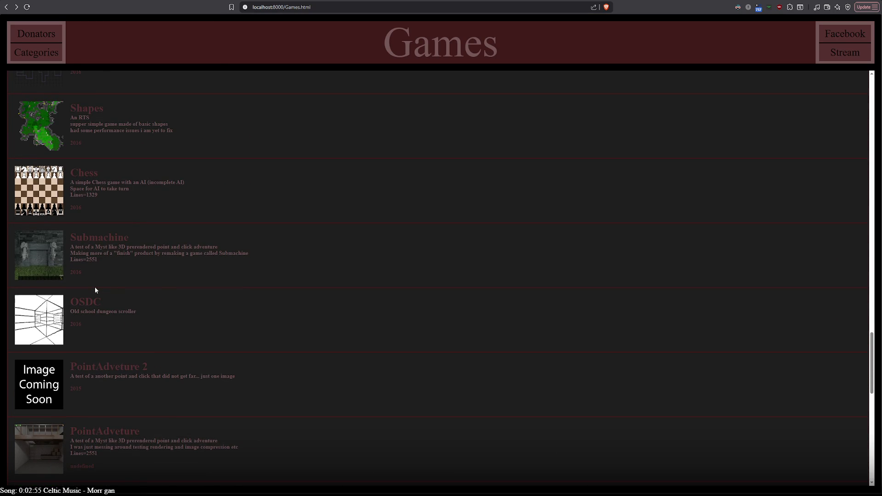
scroll(95, 287, down, 3)
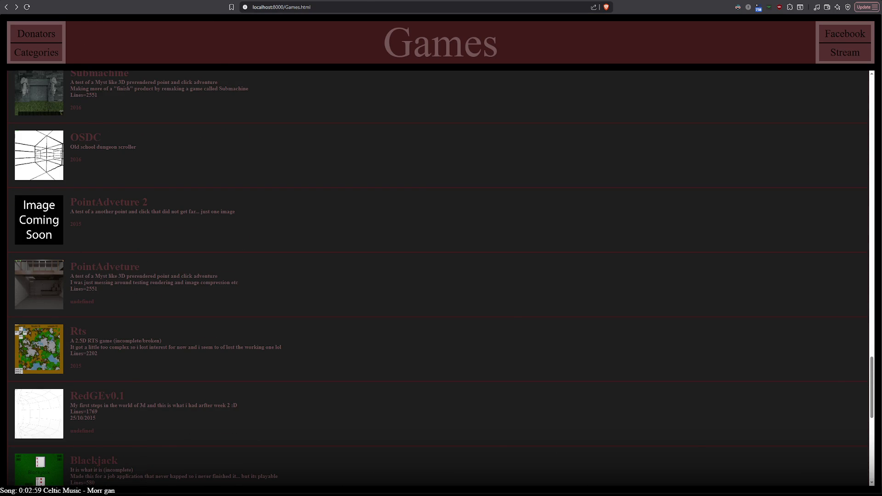
click(108, 202)
click(479, 169)
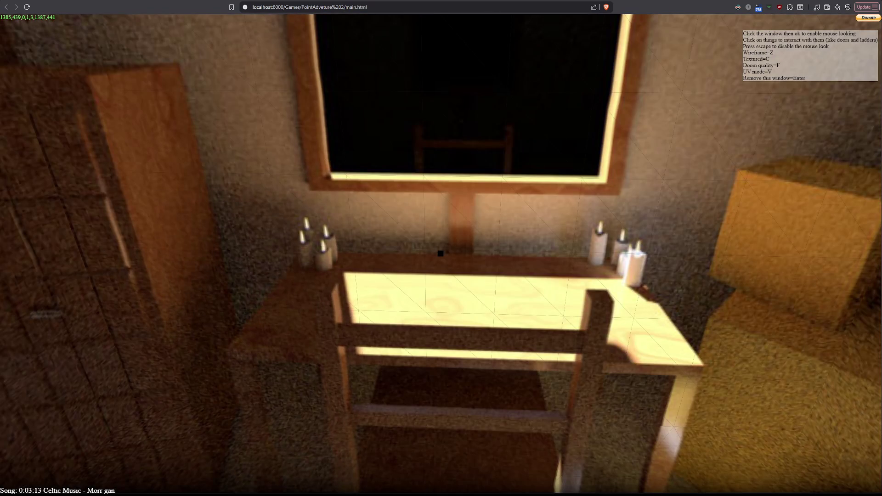
- Go back to Games, open Submachine and look around its scene, then return to the list
key(alt+Left)
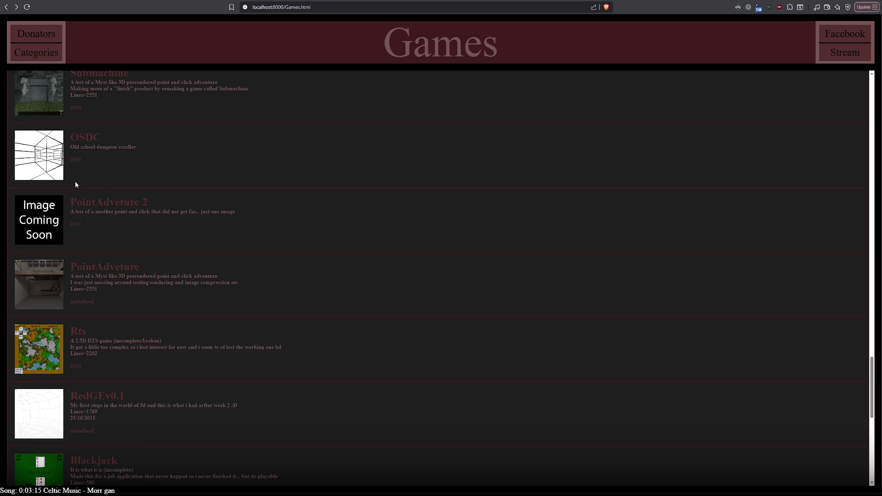
scroll(43, 183, up, 2)
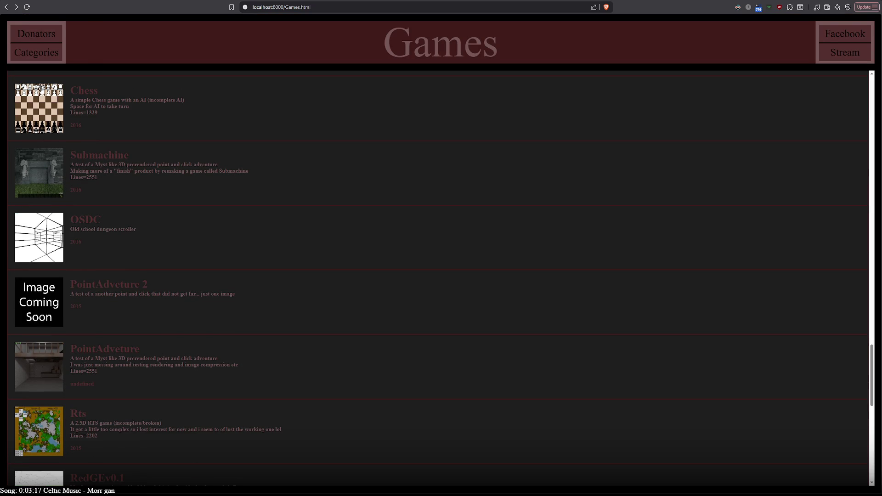
click(118, 182)
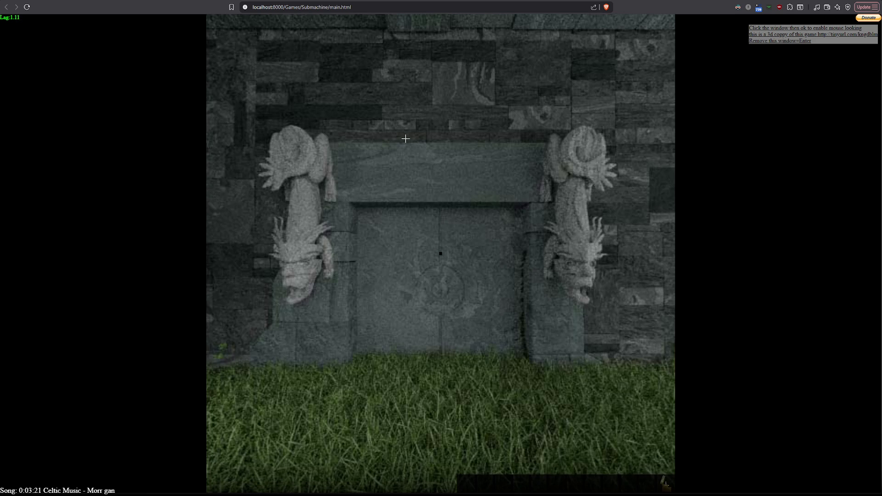
click(406, 138)
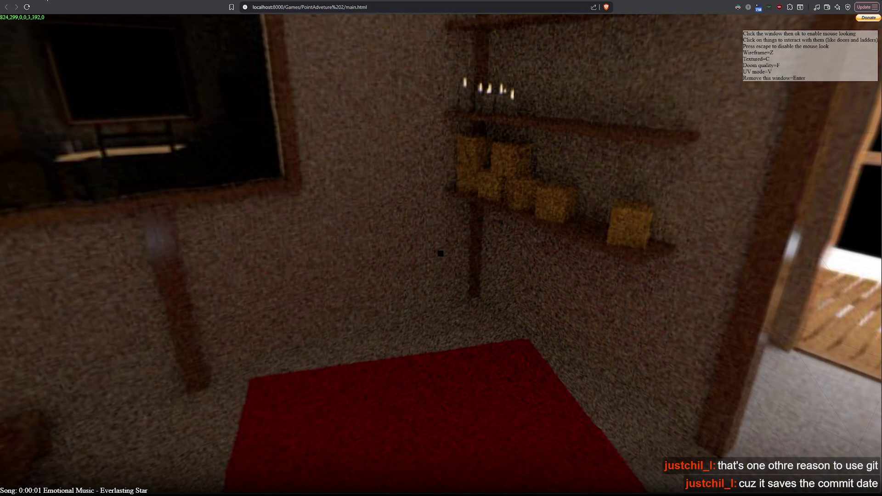
key(alt+Left)
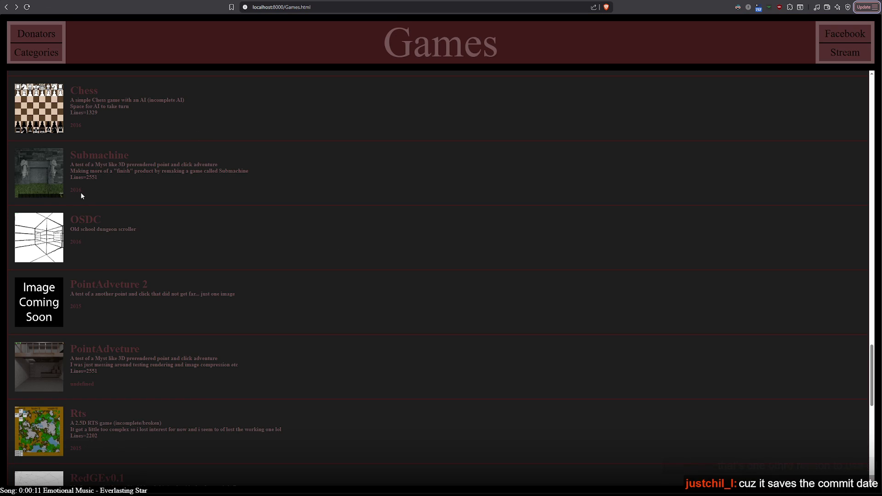
- Scroll up the Games list and select the year 2016 under the Chemical entry
scroll(110, 307, down, 10)
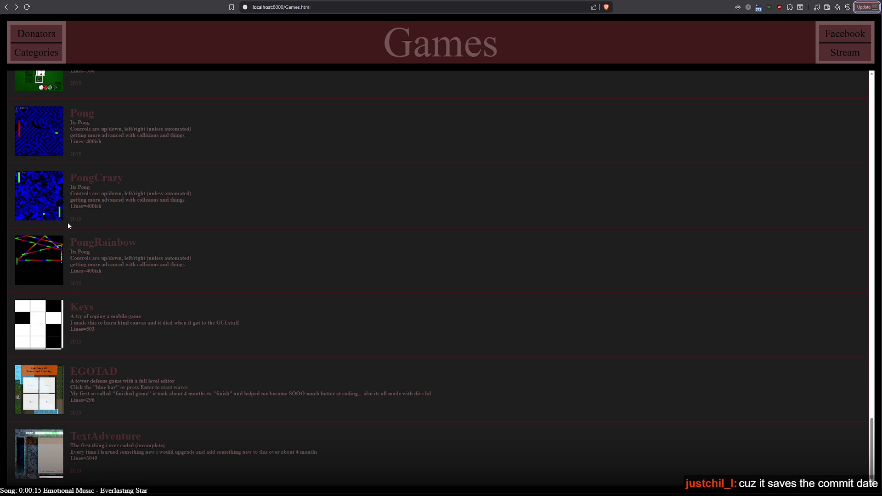
scroll(68, 329, up, 3)
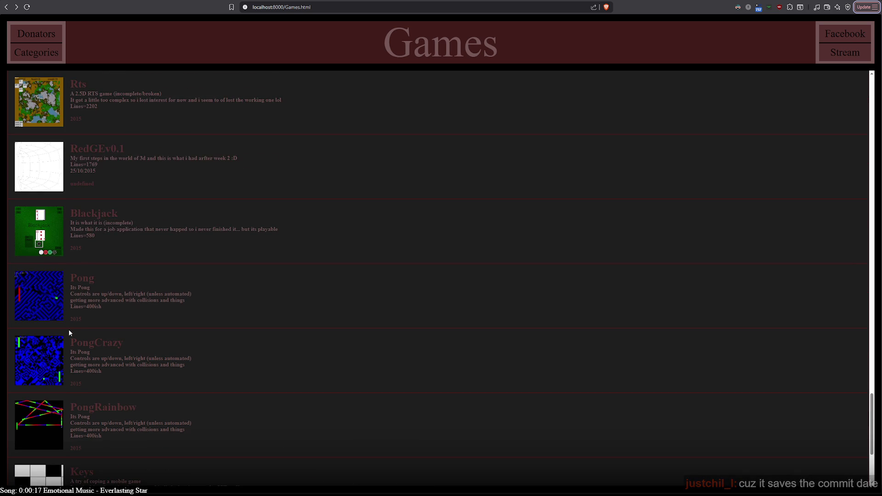
scroll(68, 328, up, 3)
scroll(69, 332, up, 5)
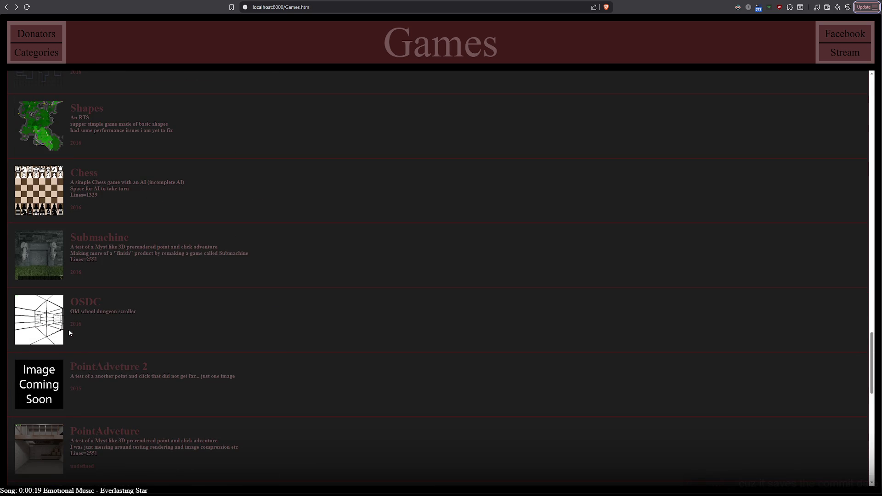
scroll(70, 333, up, 3)
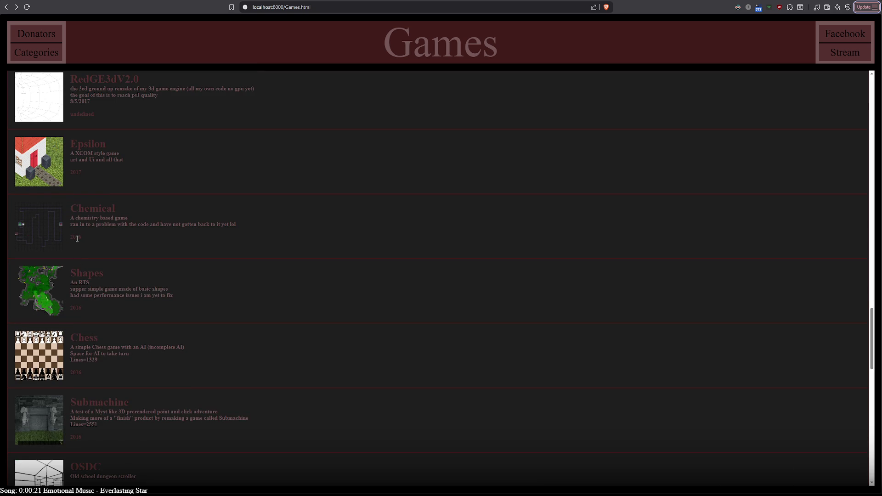
triple_click(77, 238)
double_click(76, 238)
drag(81, 238, 73, 239)
- Scroll back through the Games list to the Battleships entry
scroll(110, 296, up, 2)
scroll(110, 296, up, 8)
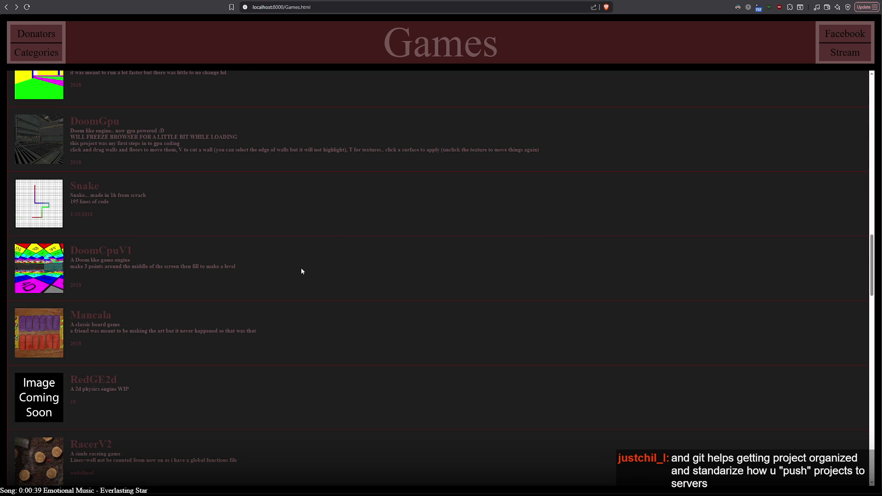
scroll(301, 270, down, 20)
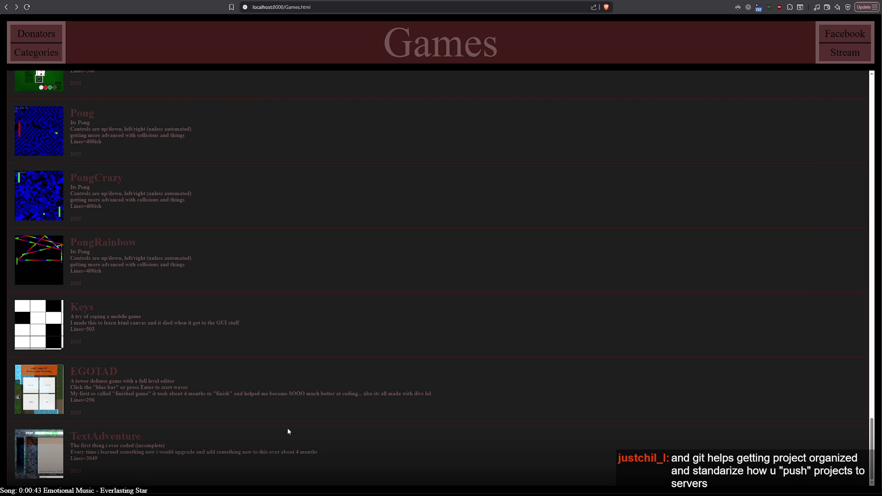
scroll(288, 431, up, 15)
scroll(287, 431, up, 10)
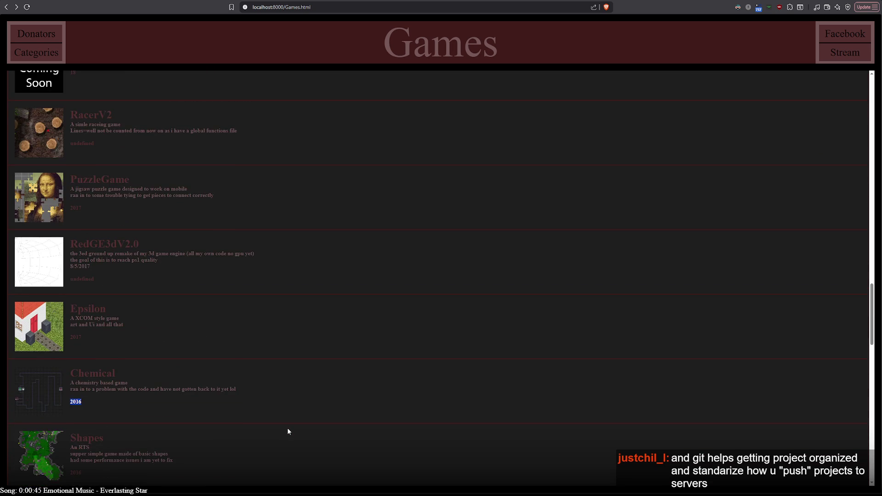
scroll(285, 428, up, 15)
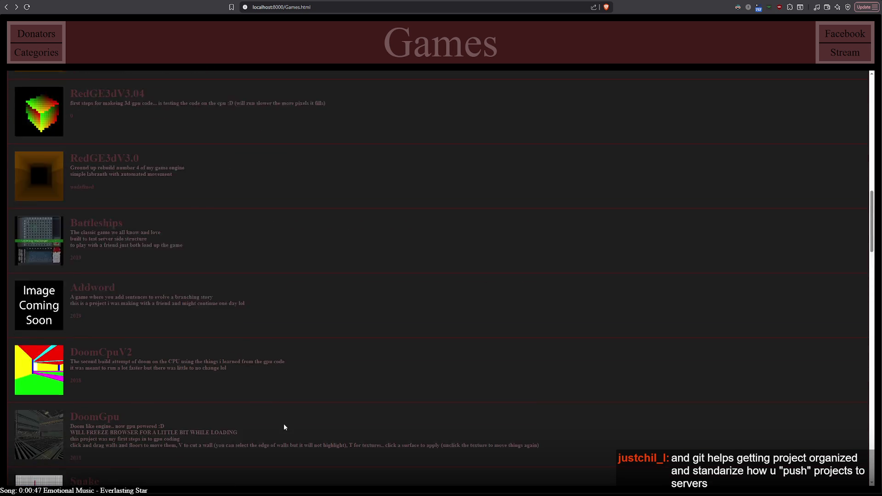
scroll(284, 428, down, 10)
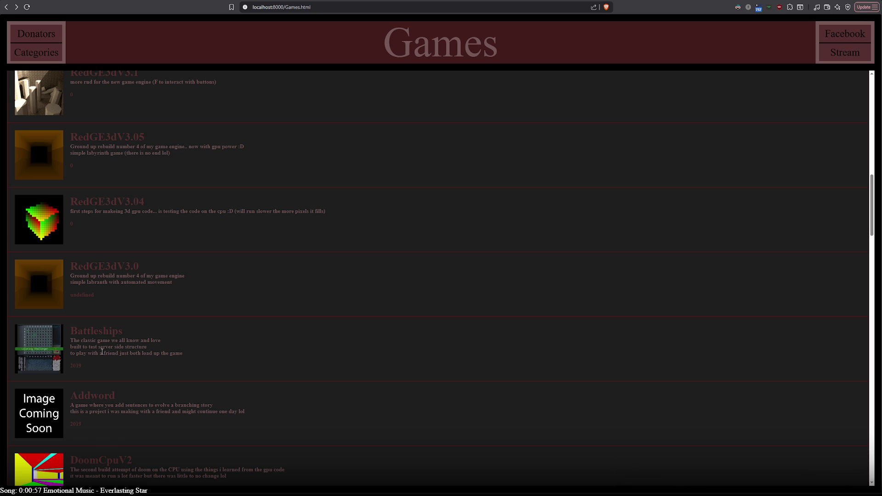
scroll(102, 351, down, 2)
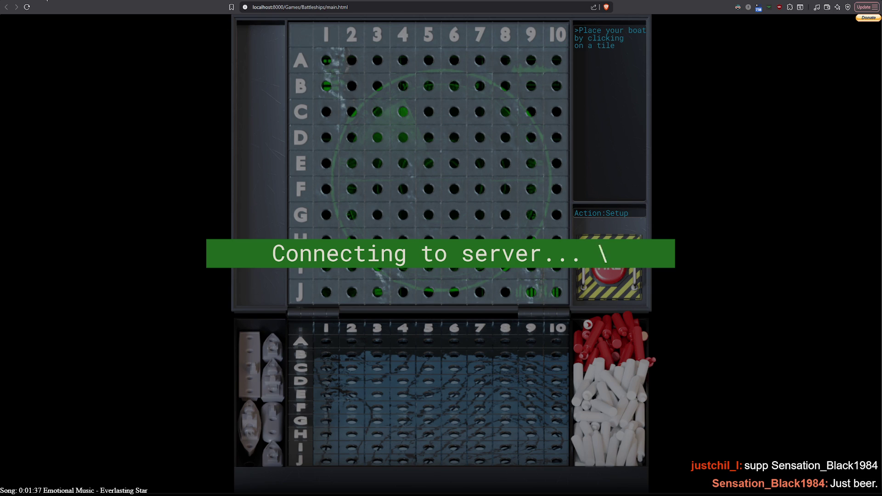
- Leave Battleships and return to the Games list
key(alt+Left)
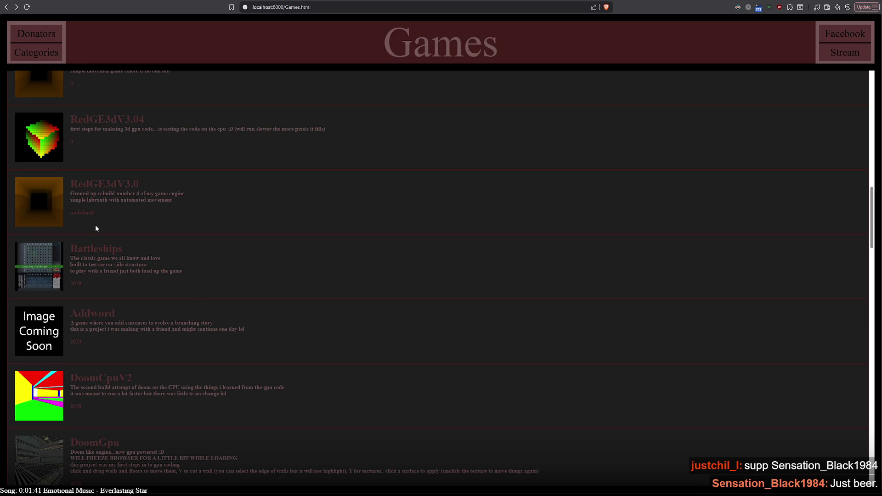
- Scroll up, select the RedGE3dV3.05 title text, then open the RedGE3dV3.0 labyrinth
scroll(96, 229, up, 2)
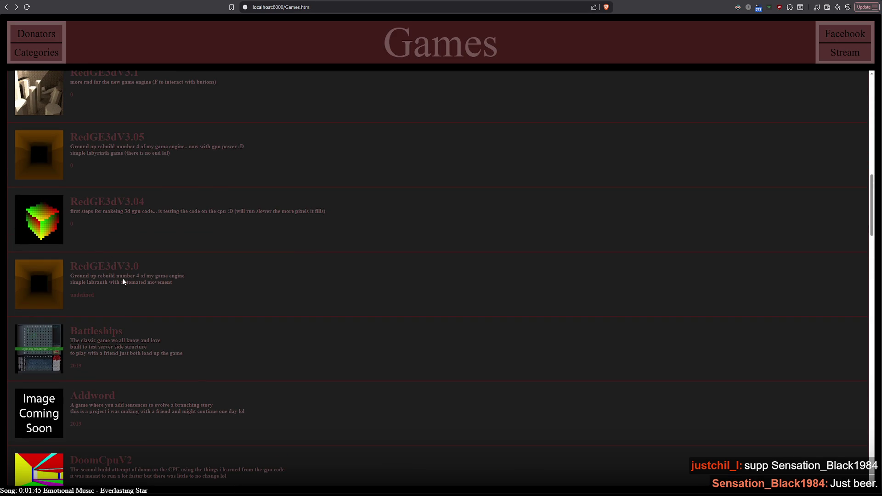
drag(145, 137, 71, 137)
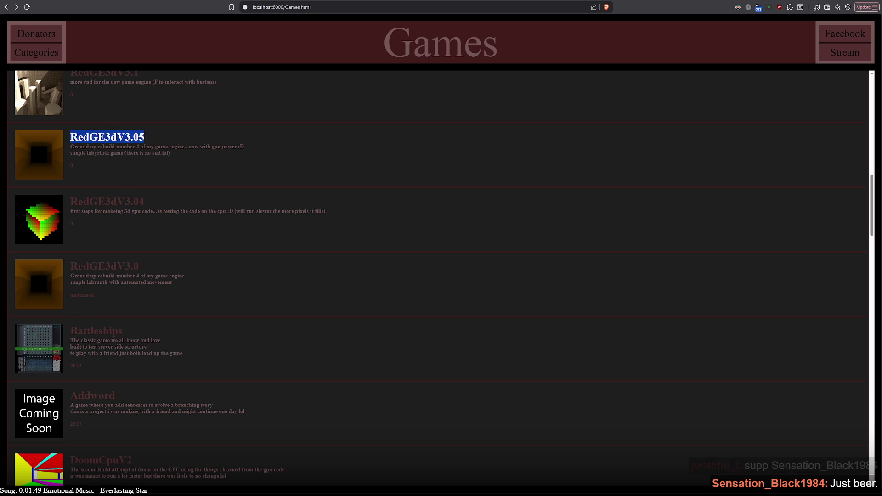
click(145, 136)
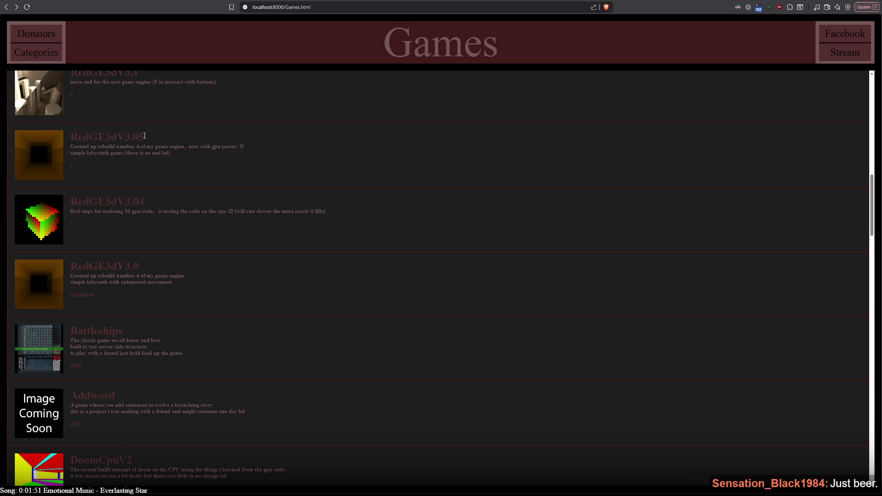
drag(140, 136, 145, 137)
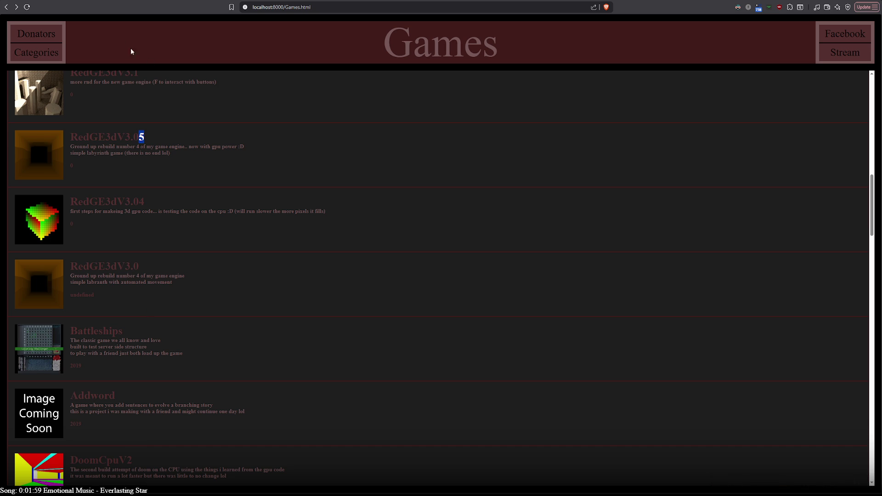
click(51, 283)
- Walk the RedGE3dV3.0 labyrinth, run the RedGE3dV3.04 voxel cube demo, then return to Games
key(a)
key(d)
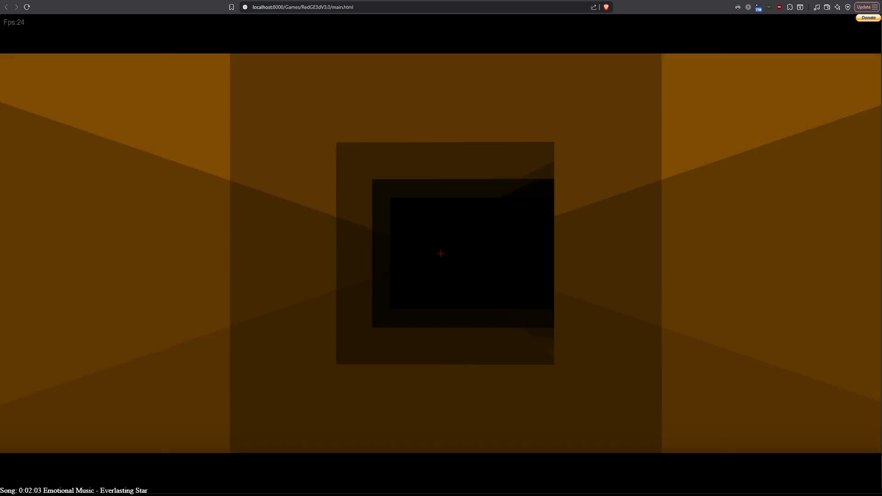
key(alt+Left)
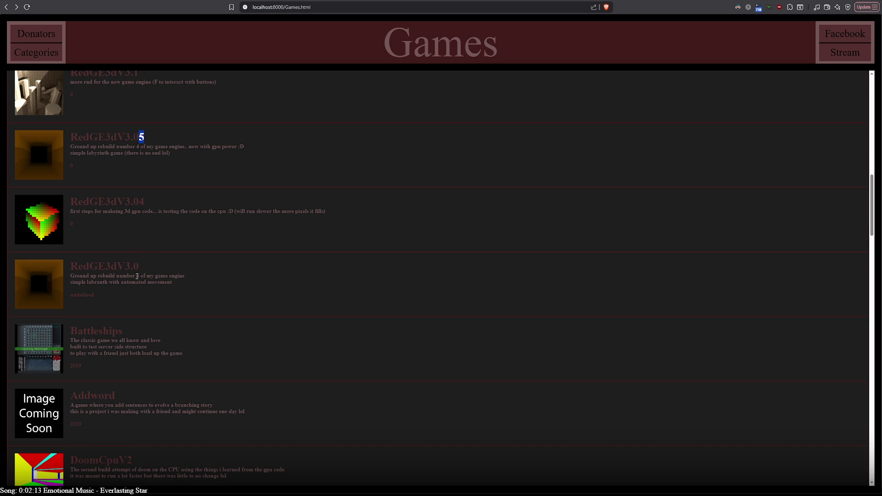
scroll(137, 282, up, 2)
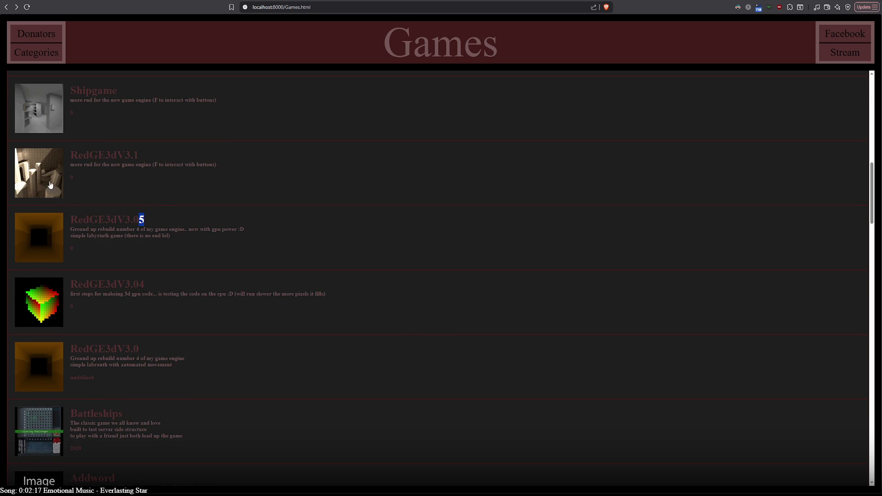
click(52, 1)
click(39, 301)
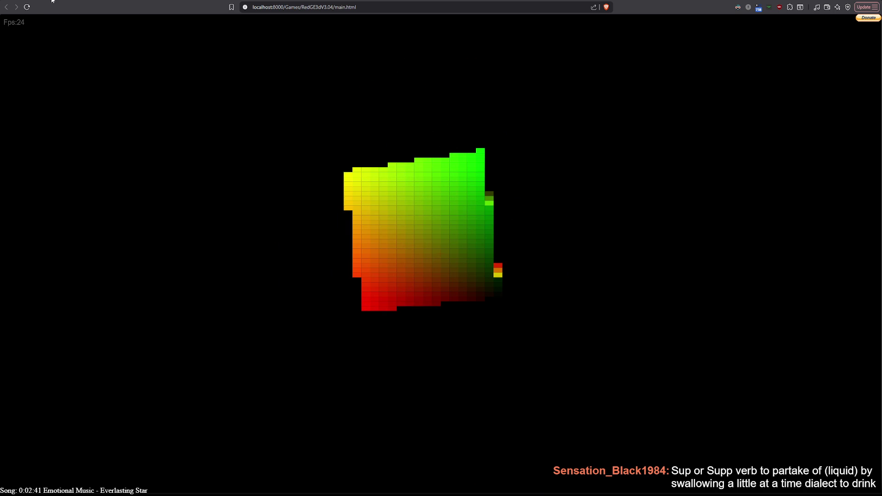
key(alt+Left)
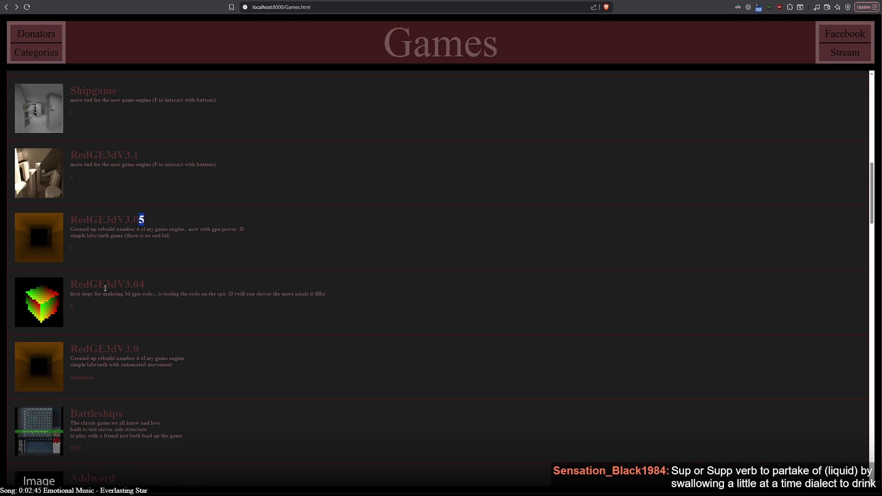
click(142, 220)
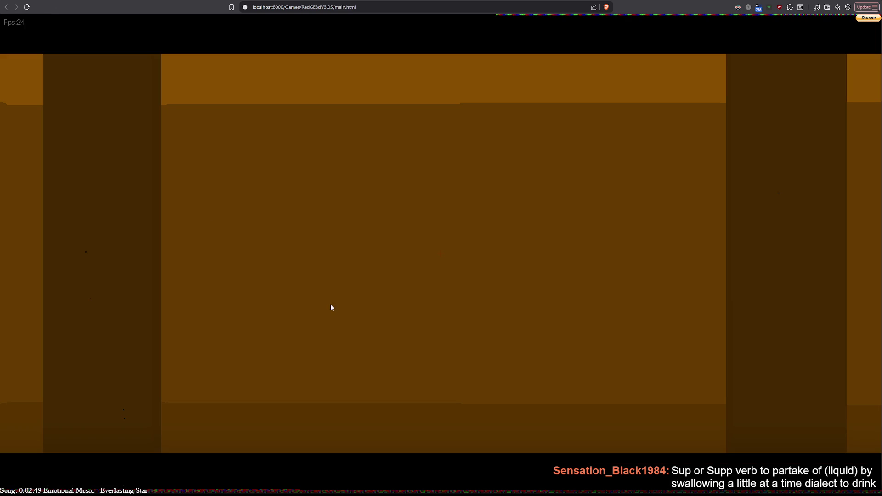
click(330, 307)
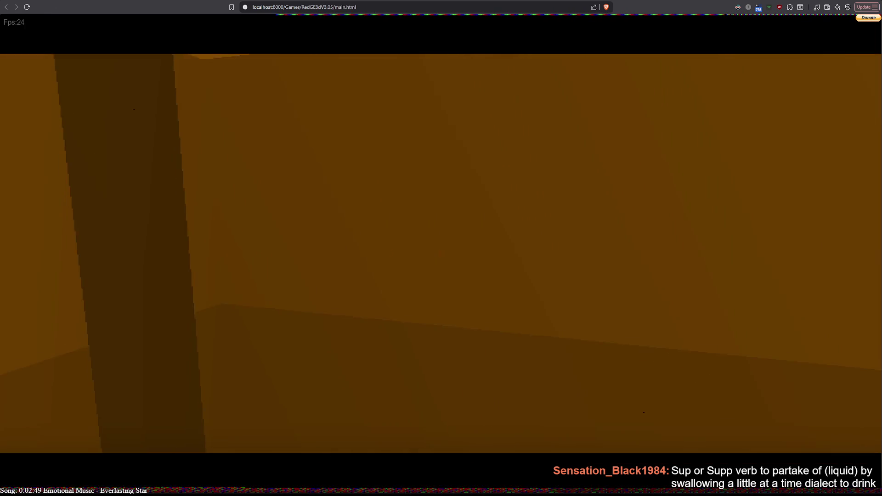
key(w)
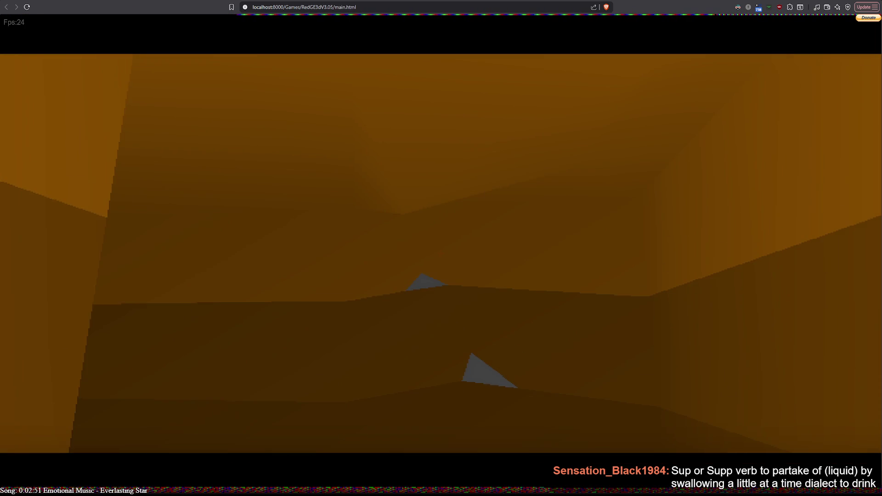
key(w)
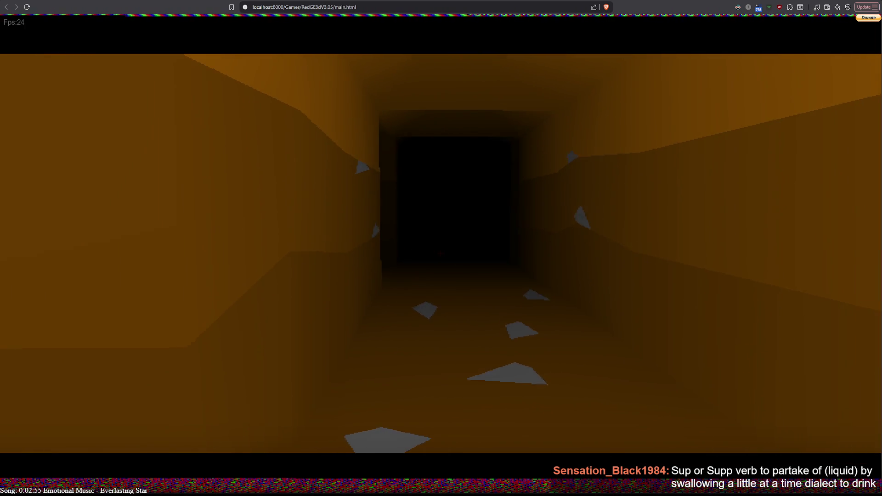
key(w)
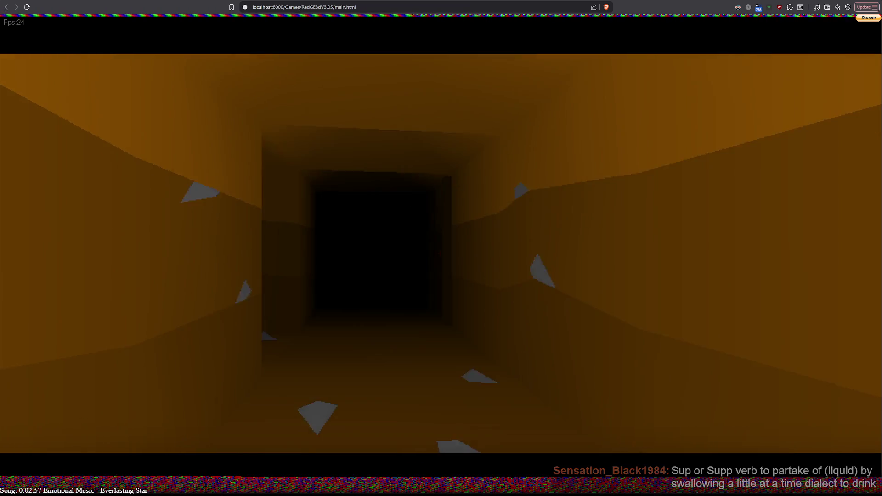
key(w)
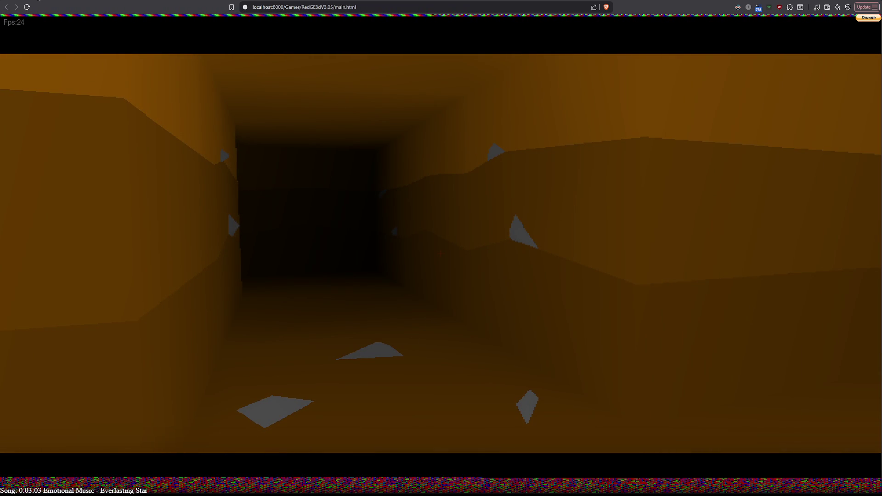
key(alt+Left)
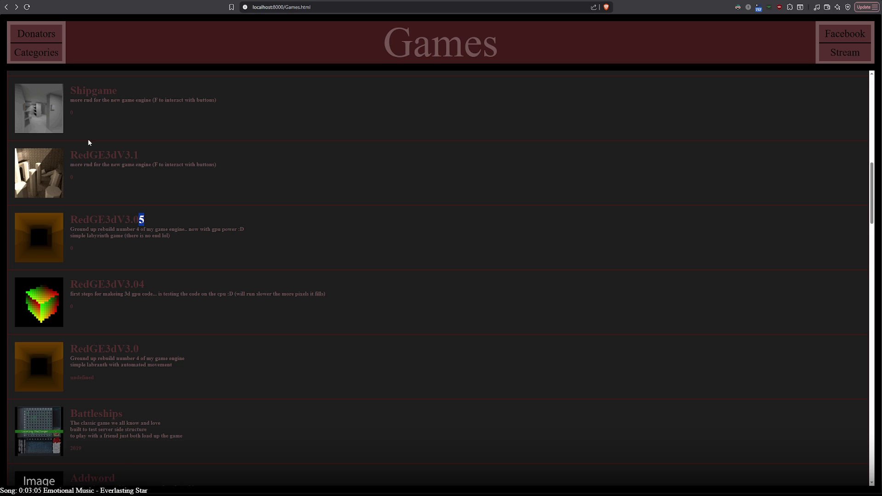
click(39, 172)
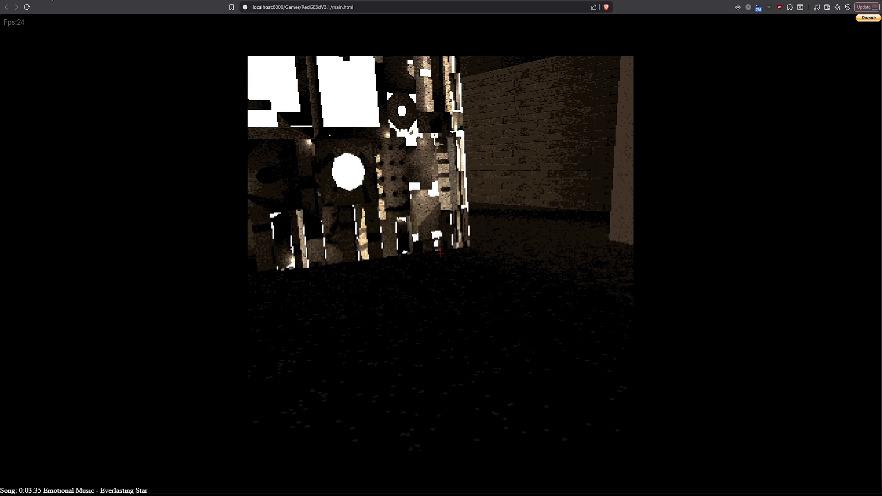
key(alt+Left)
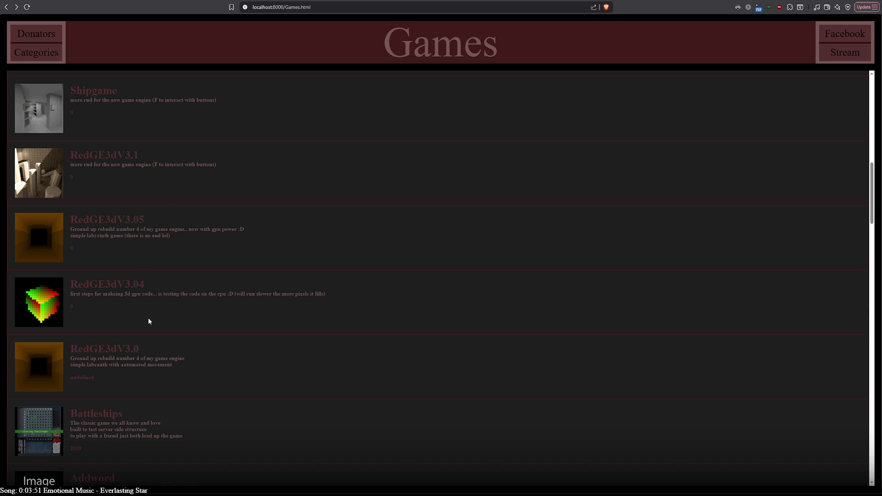
- Scroll past RedGE3dV3.1 to the top of the Games list and open ChatDungeon
scroll(148, 321, up, 2)
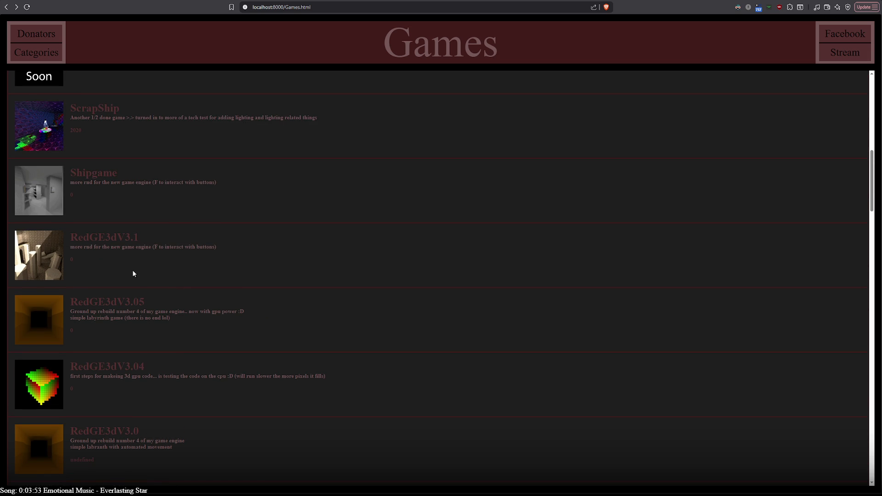
drag(133, 235, 136, 237)
scroll(142, 282, up, 2)
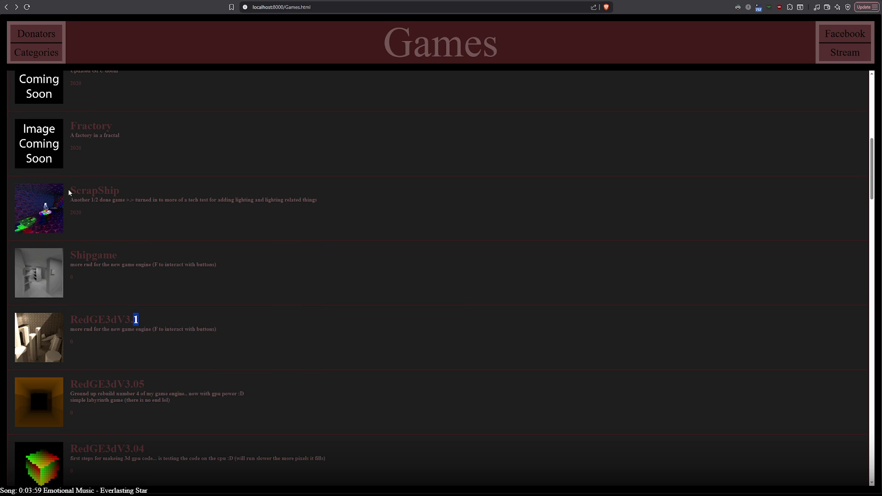
scroll(69, 192, up, 2)
scroll(110, 274, up, 2)
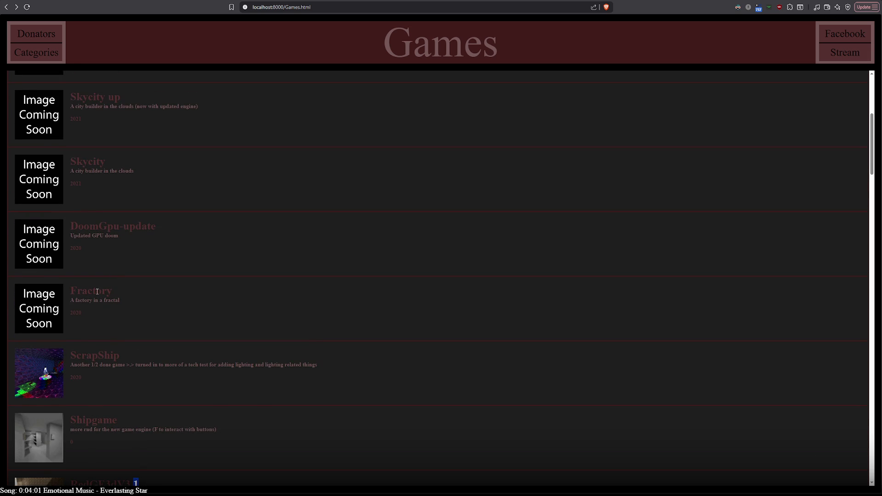
scroll(97, 292, up, 4)
scroll(137, 230, up, 2)
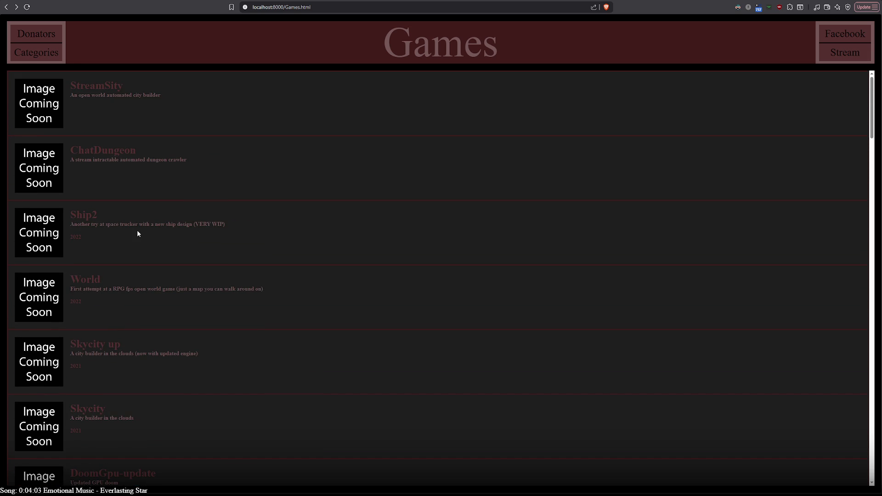
scroll(137, 229, down, 7)
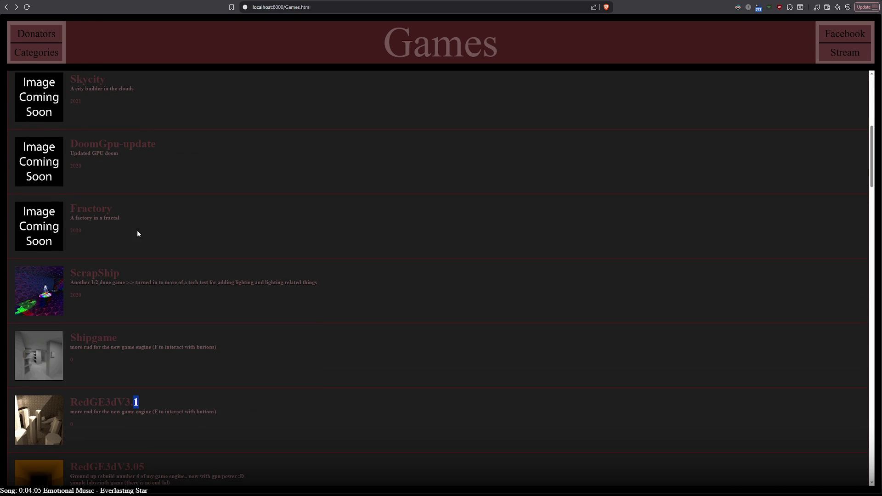
scroll(137, 233, down, 6)
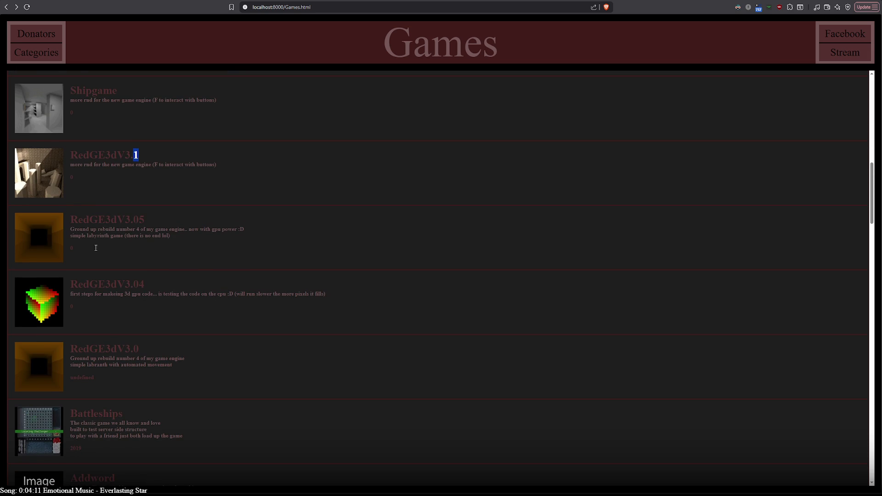
scroll(140, 283, up, 8)
scroll(140, 283, up, 6)
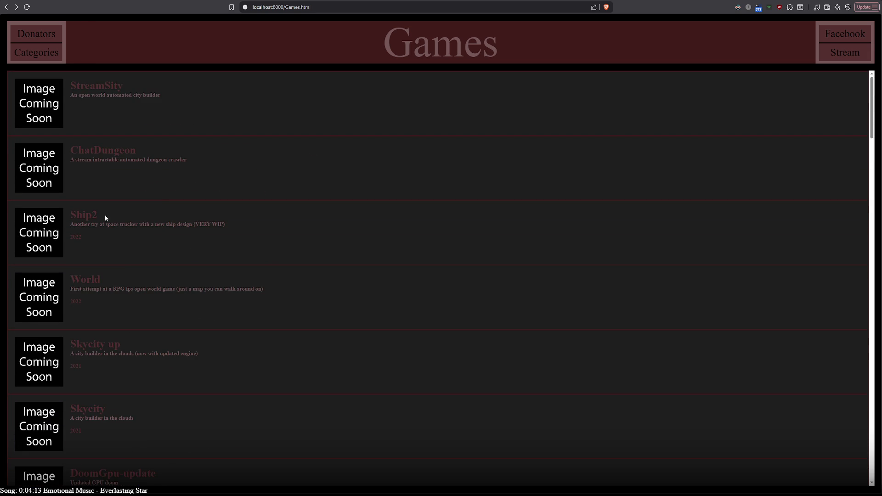
click(120, 164)
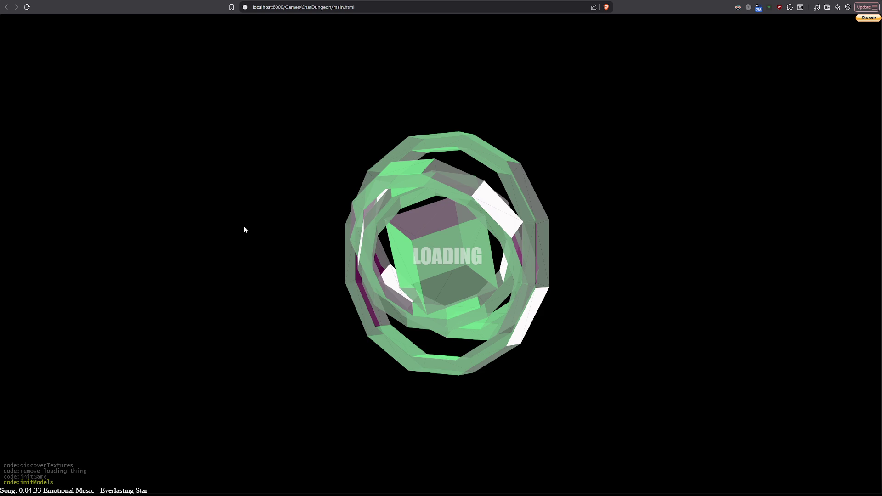
key(F12)
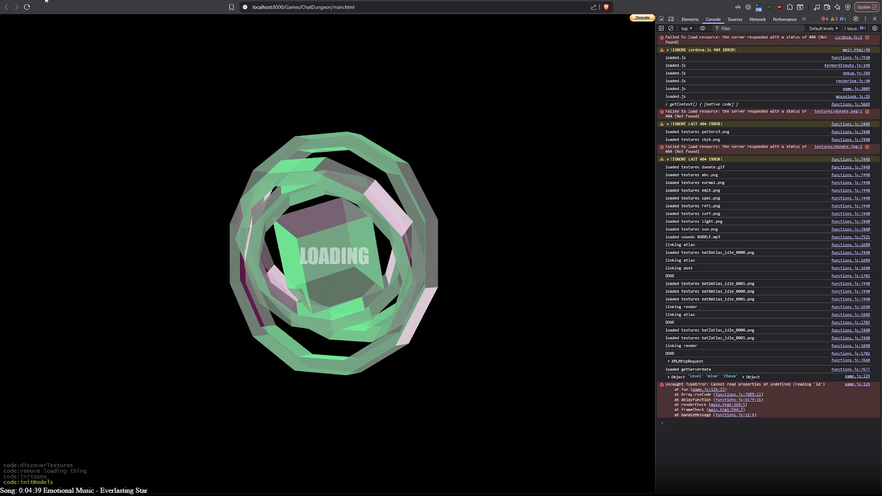
key(ctrl+w)
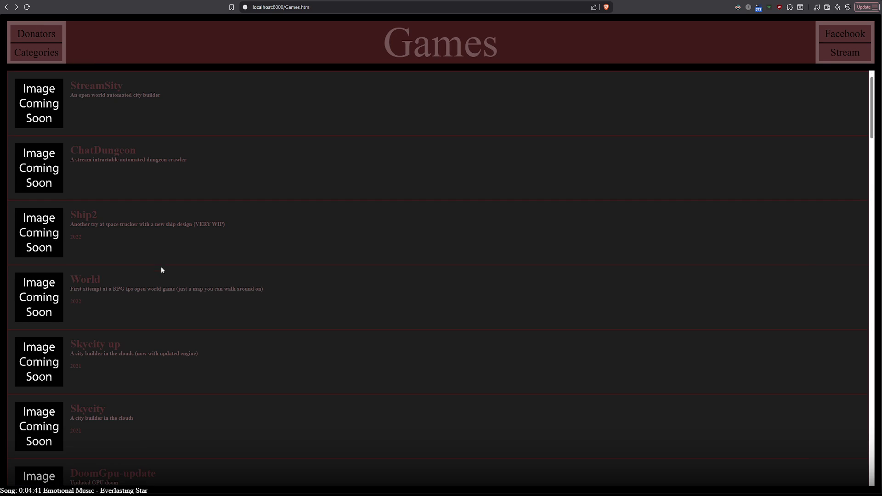
scroll(161, 266, down, 10)
- Try the OSDC dungeon scroller from the Games list, then go back to the Games list
scroll(161, 270, down, 20)
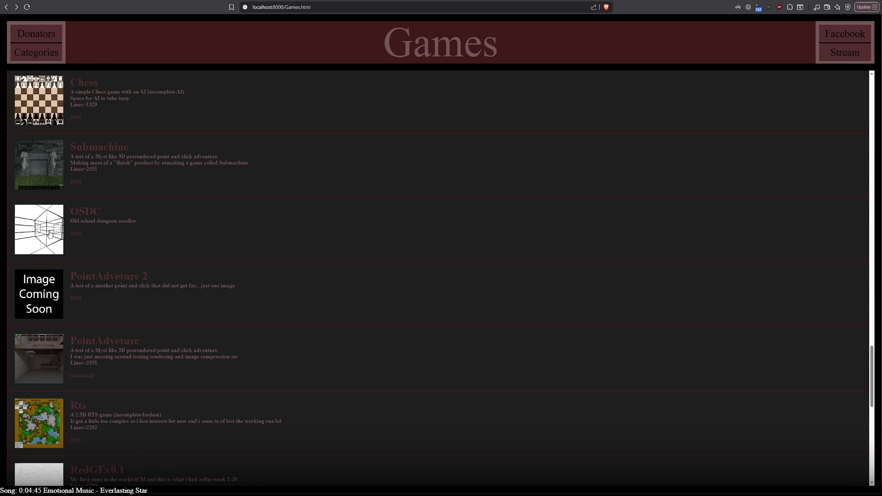
click(86, 211)
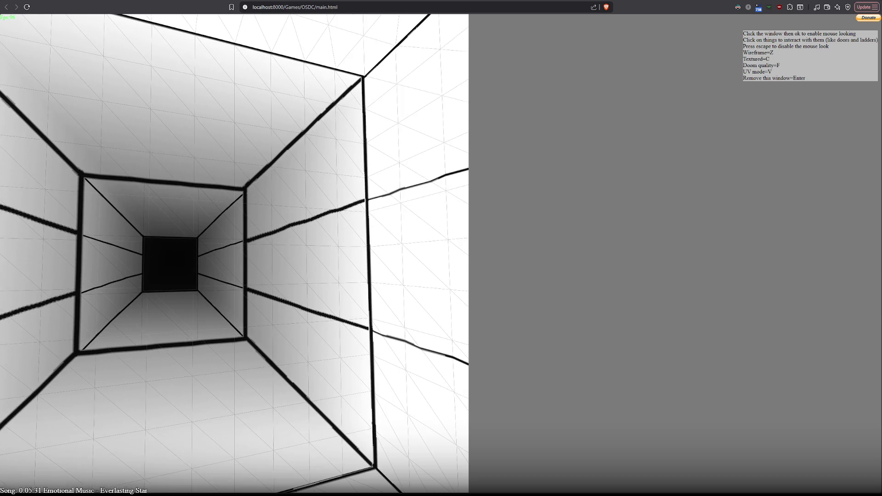
click(6, 6)
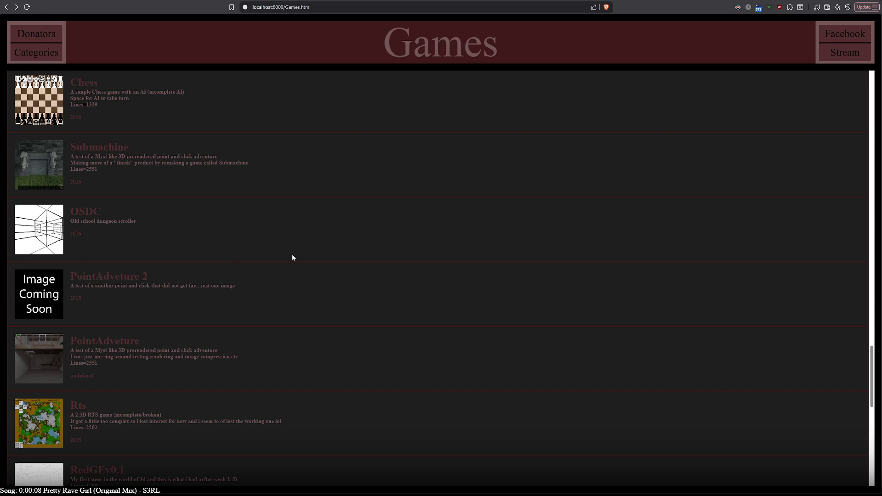
drag(69, 222, 154, 221)
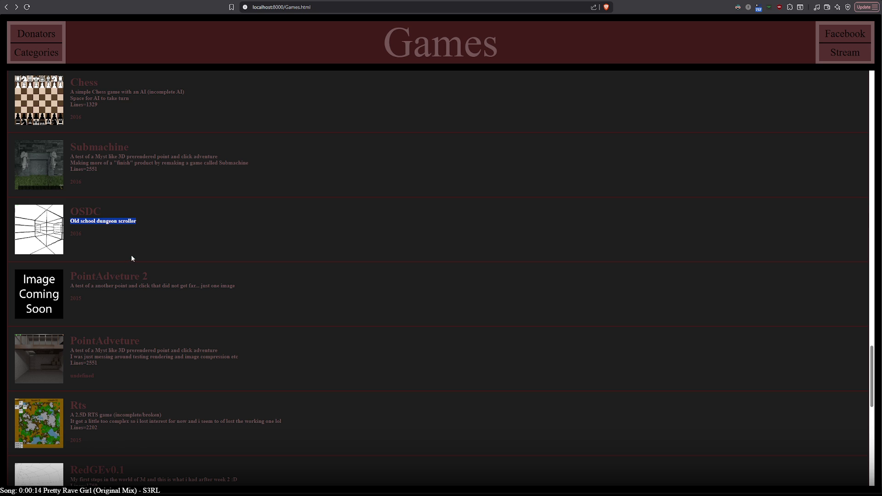
triple_click(75, 235)
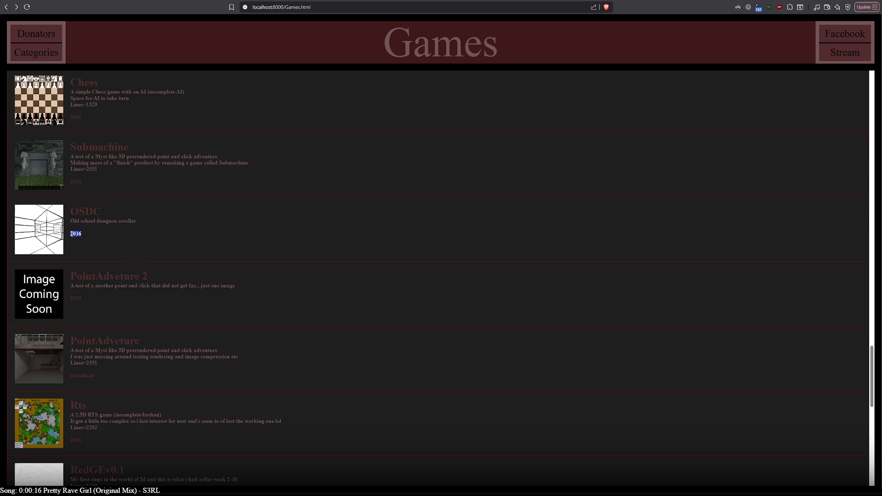
click(86, 239)
double_click(72, 235)
scroll(230, 242, down, 3)
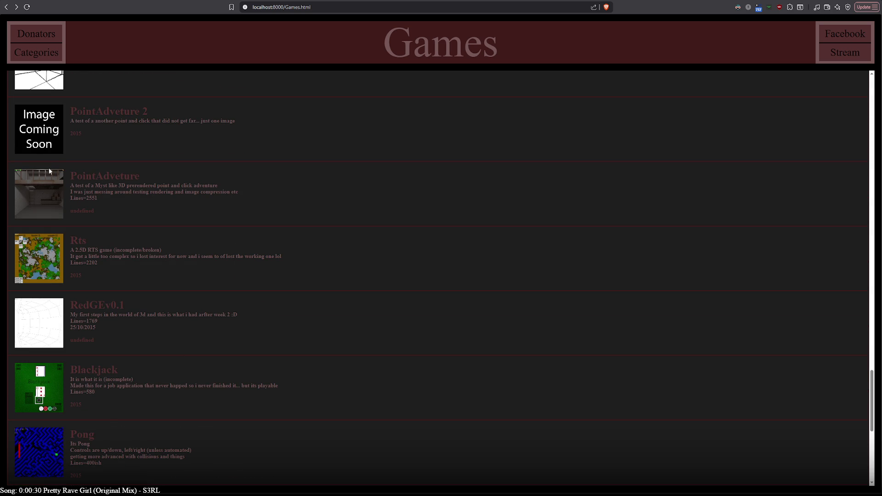
scroll(153, 308, up, 9)
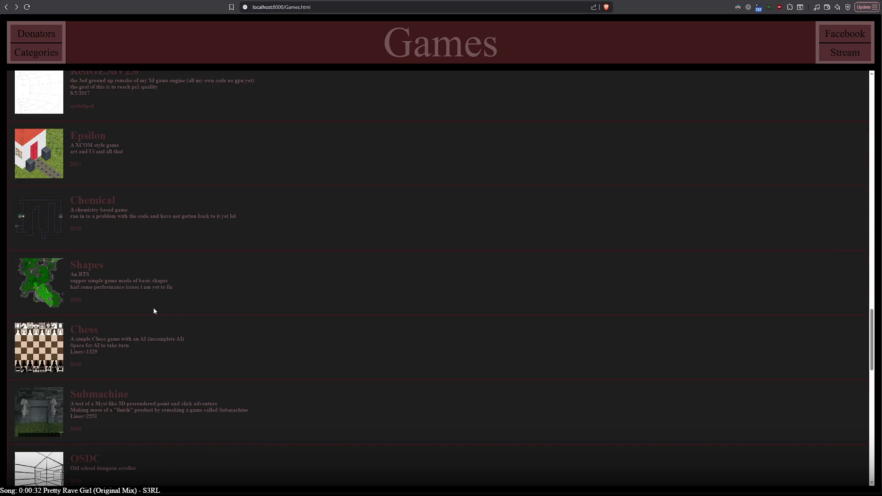
scroll(154, 309, up, 2)
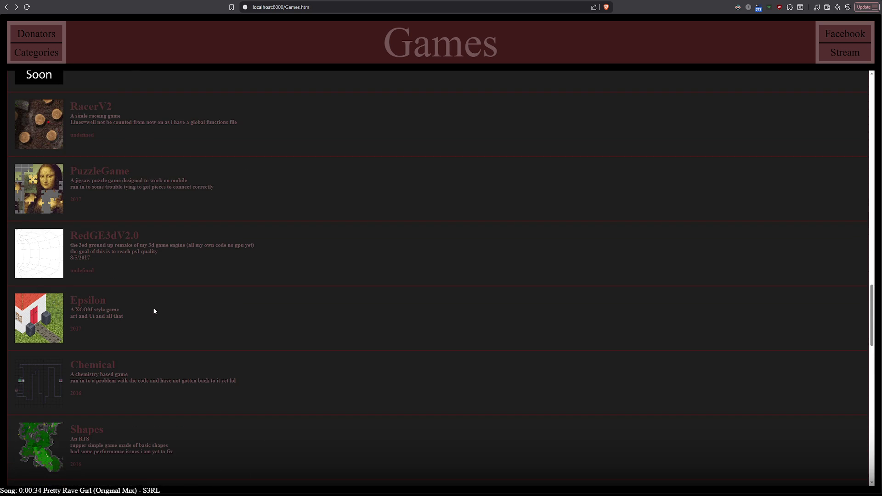
scroll(154, 311, up, 2)
scroll(154, 311, up, 2)
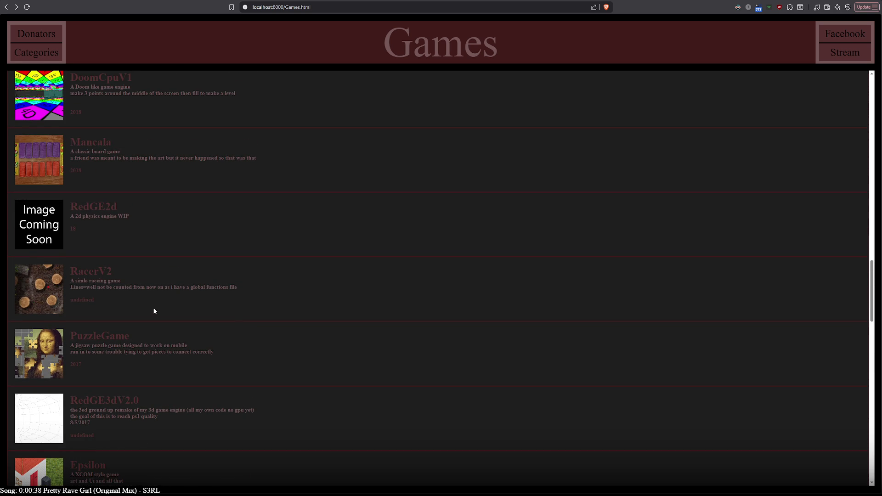
scroll(154, 312, down, 4)
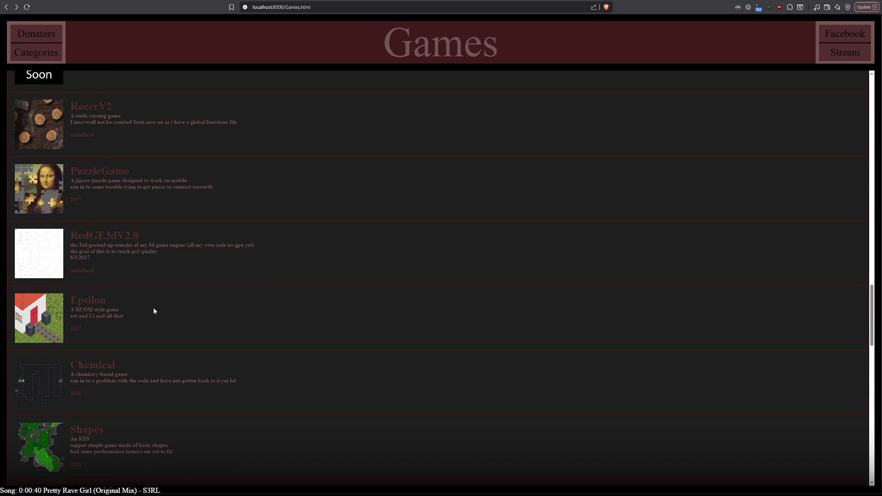
scroll(154, 310, up, 4)
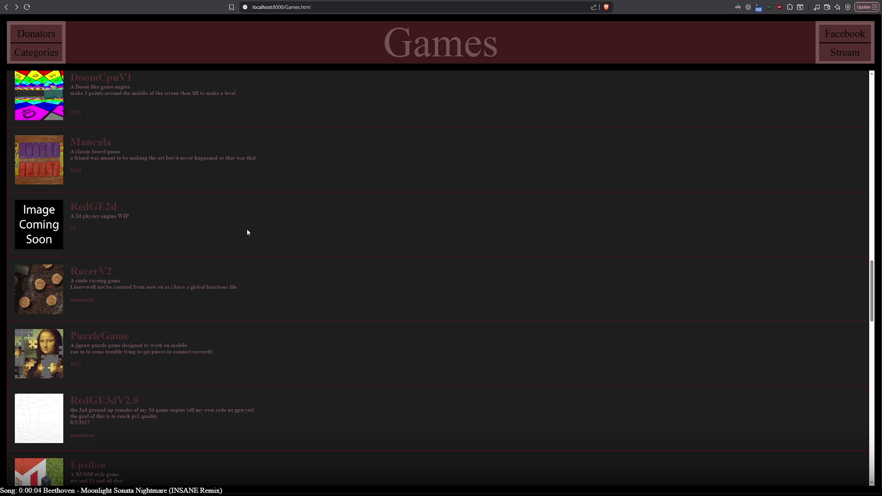
drag(70, 272, 141, 277)
click(128, 300)
scroll(127, 294, down, 2)
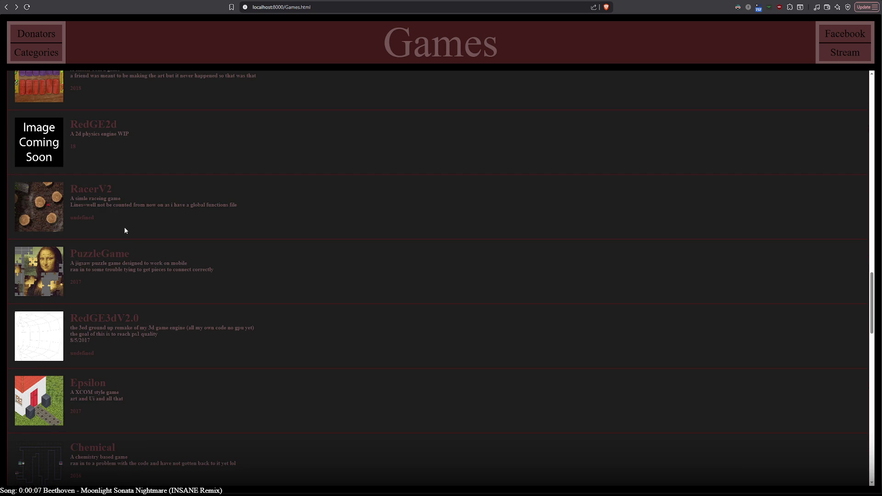
scroll(126, 223, down, 10)
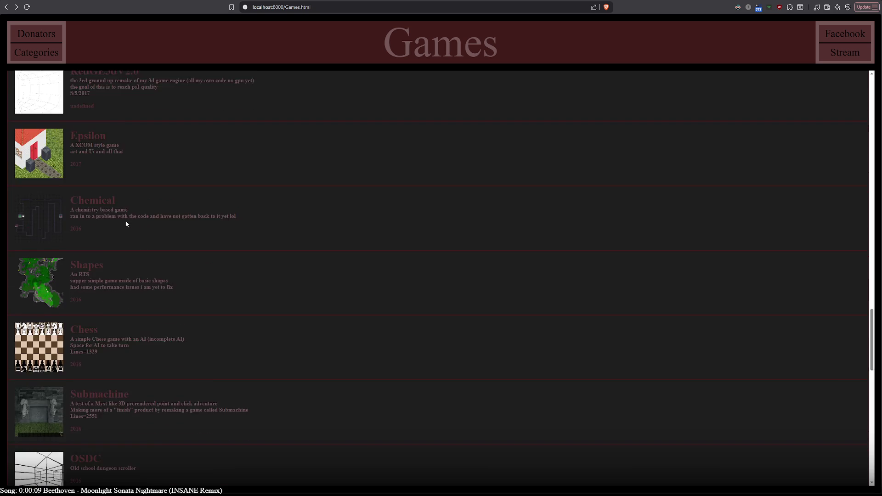
scroll(43, 262, up, 5)
scroll(72, 279, up, 3)
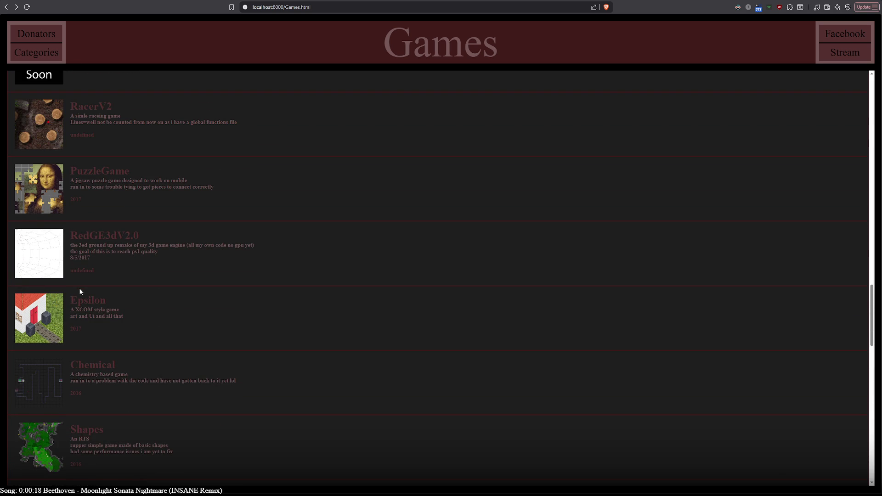
scroll(80, 292, up, 3)
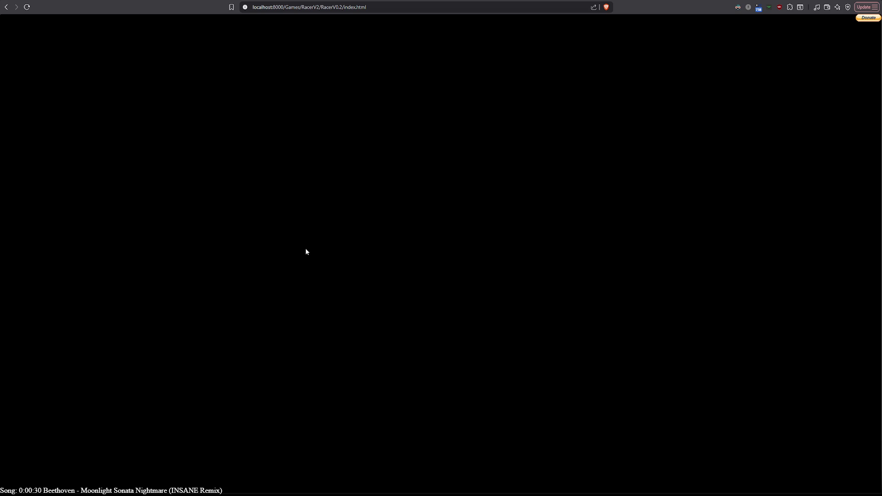
key(F12)
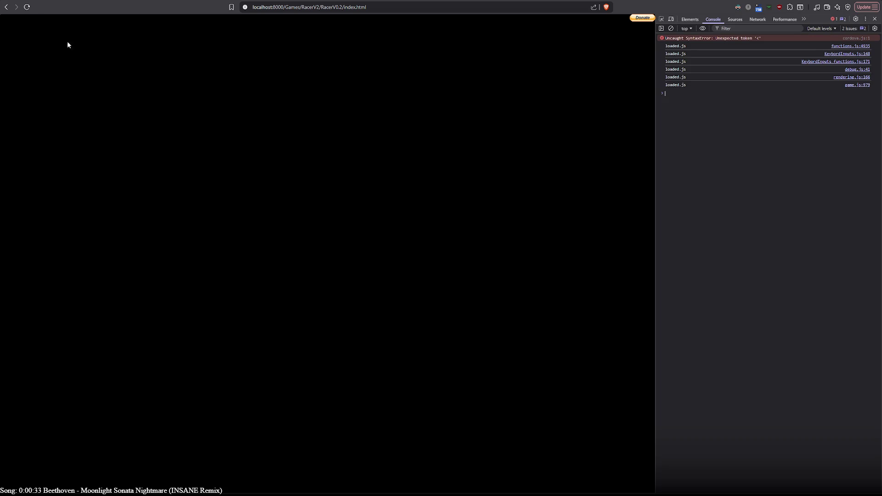
key(alt+Left)
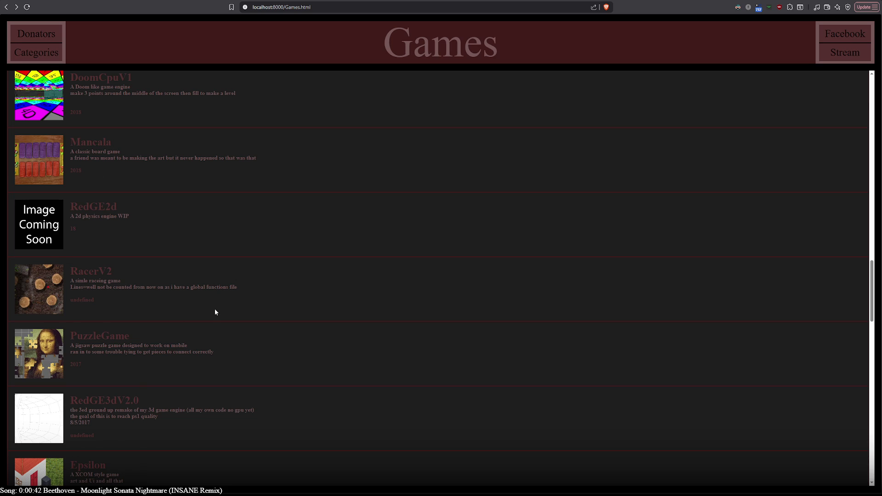
- Scroll up the Games list to DoomGpu-update and switch to its demo tab
scroll(215, 312, up, 3)
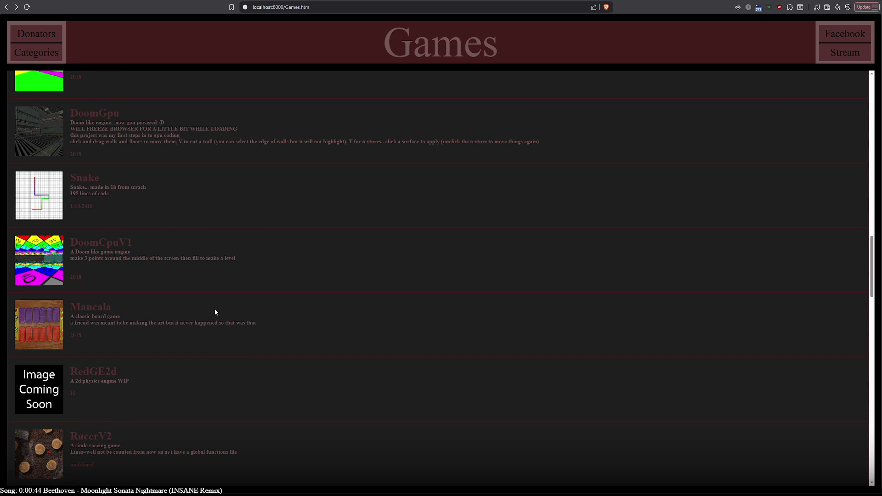
scroll(215, 312, up, 2)
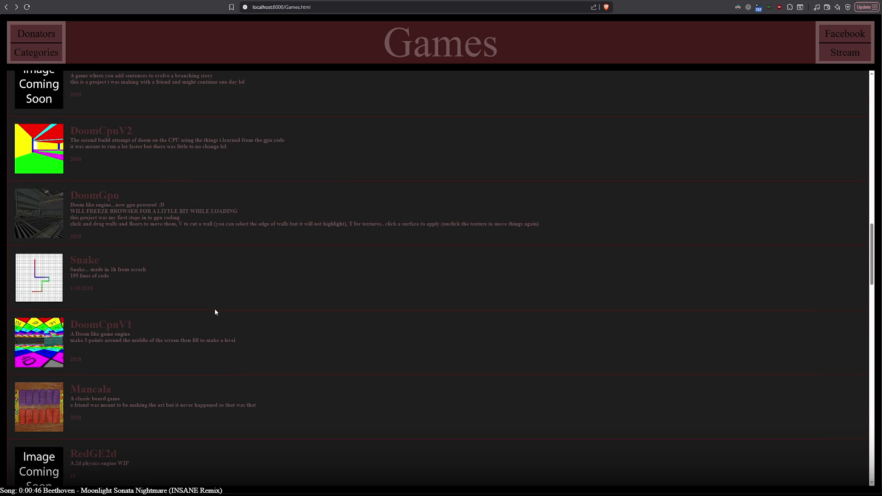
scroll(215, 313, up, 3)
scroll(215, 310, up, 3)
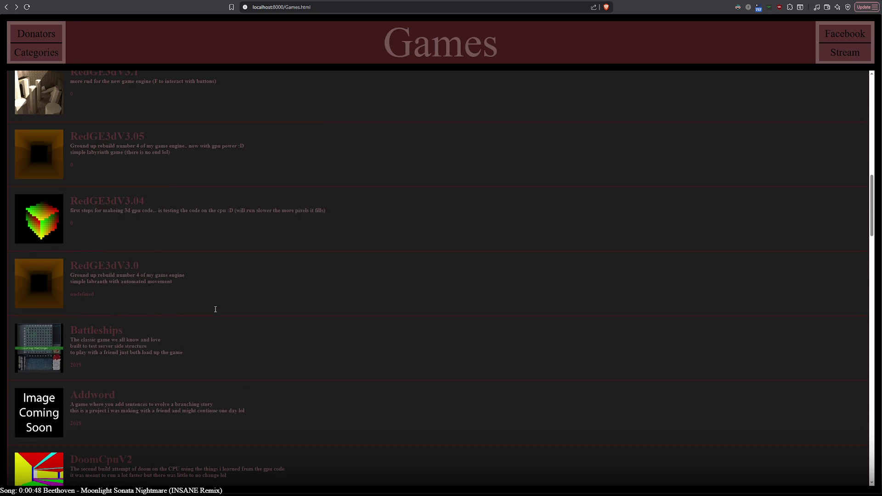
scroll(215, 310, up, 3)
scroll(215, 309, up, 3)
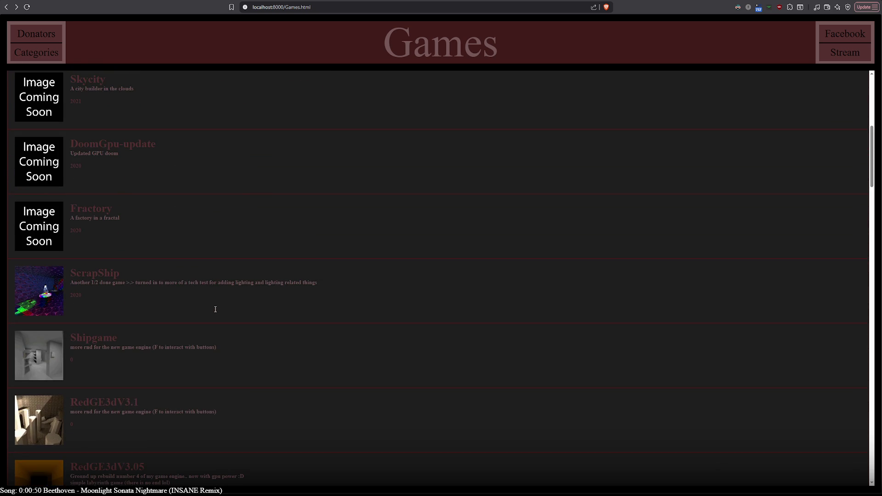
scroll(215, 312, up, 2)
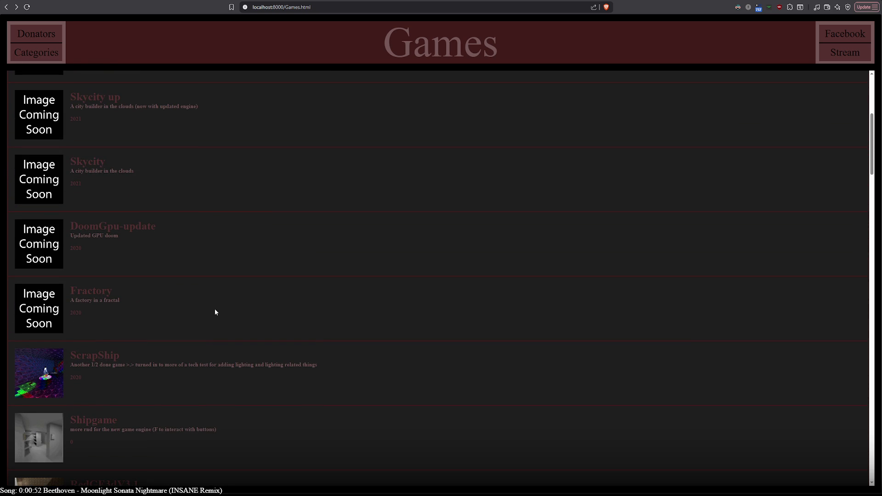
key(ctrl+Tab)
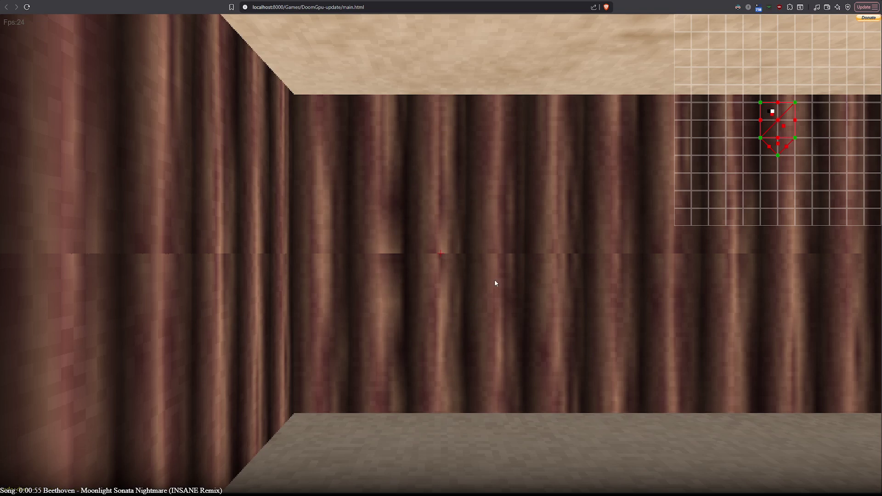
- Back away to view the room corner and inspect a wall point, vertex and the room area
key(Left)
key(Down)
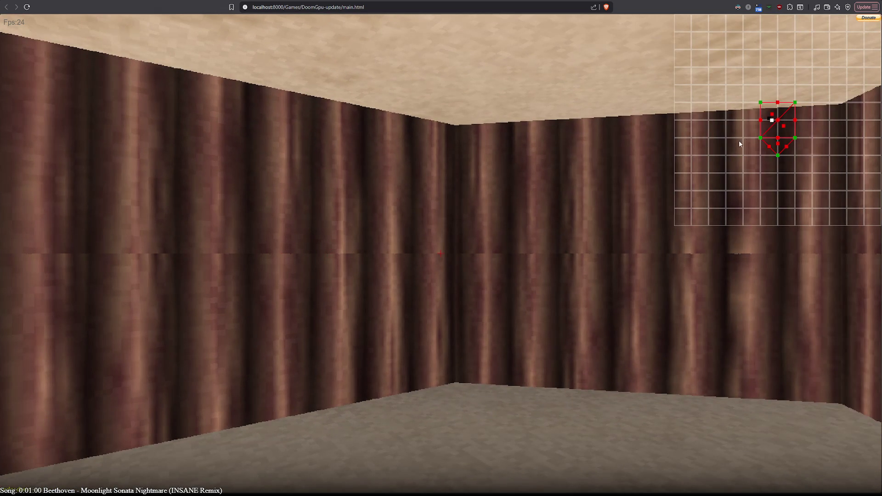
click(761, 120)
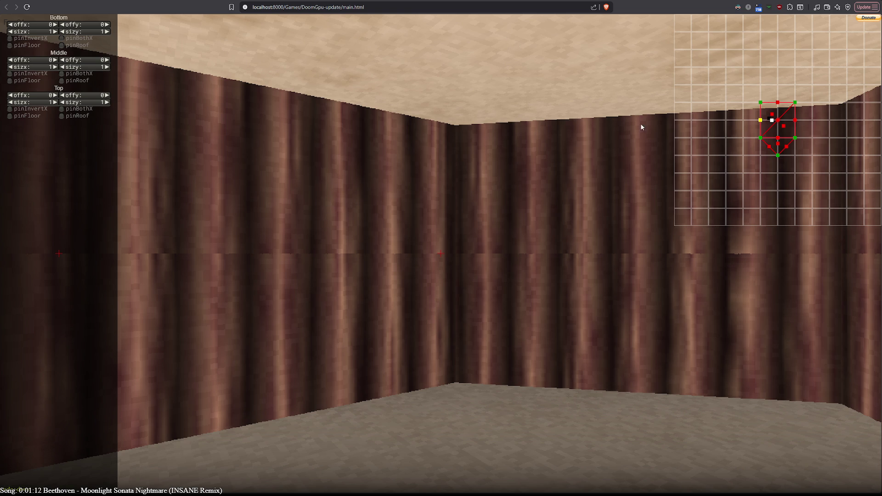
click(752, 124)
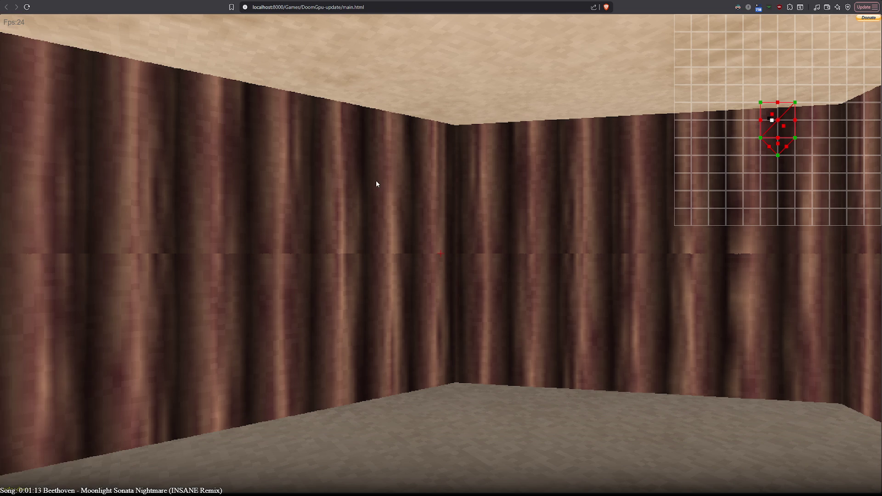
click(760, 120)
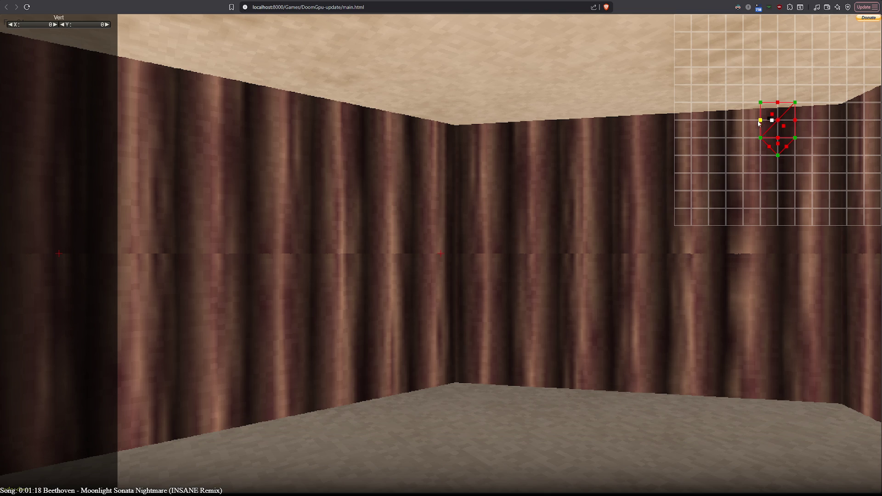
click(773, 120)
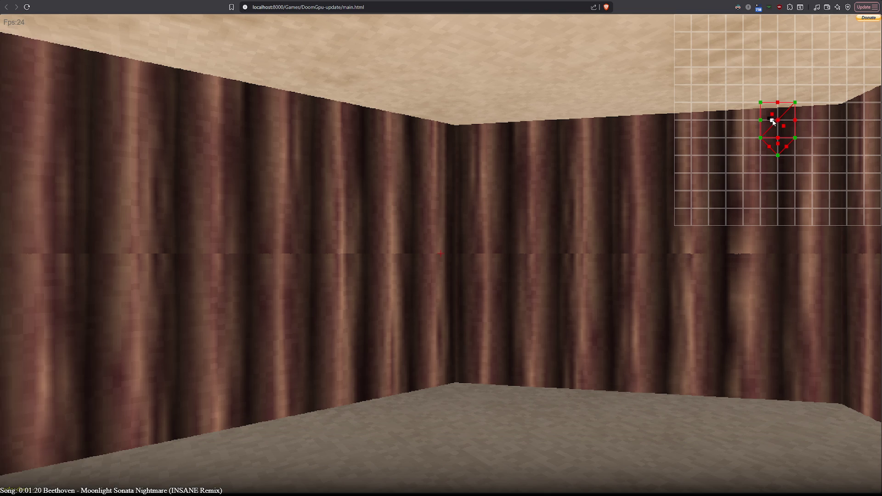
click(771, 114)
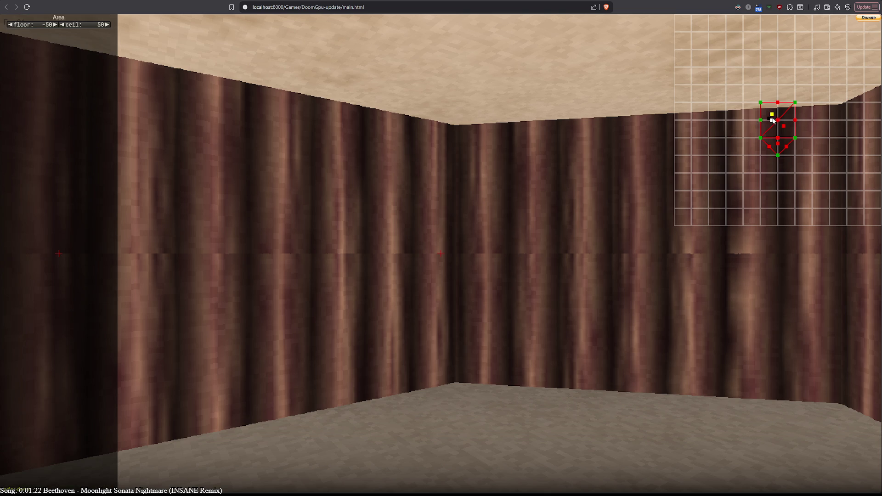
- Toggle the selection of the room's left wall point on the map several times
click(761, 120)
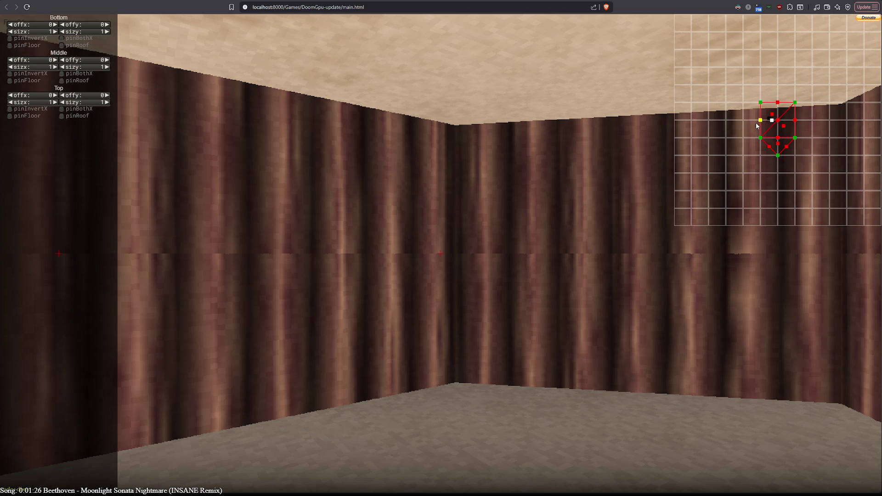
click(743, 120)
click(758, 121)
click(740, 125)
click(756, 121)
scroll(749, 131, down, 2)
click(736, 127)
click(742, 124)
click(738, 125)
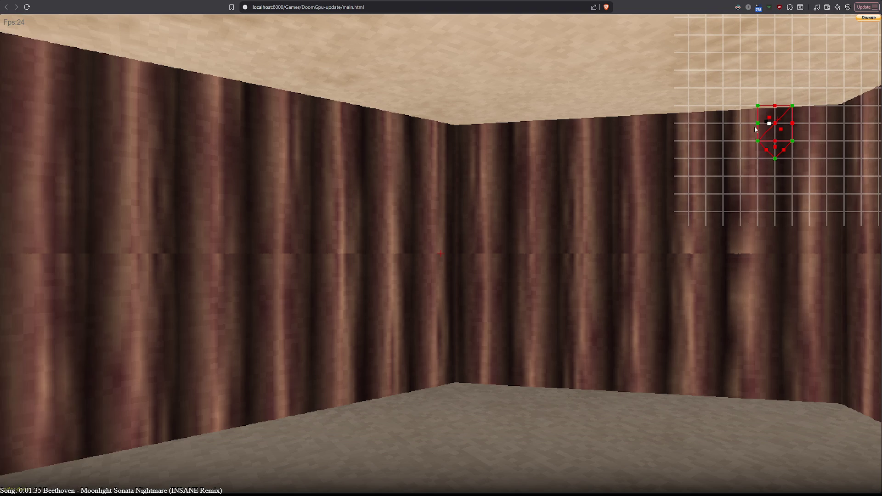
- Add a new vertex inside the room outline and connect it to the top-middle vertex
click(757, 124)
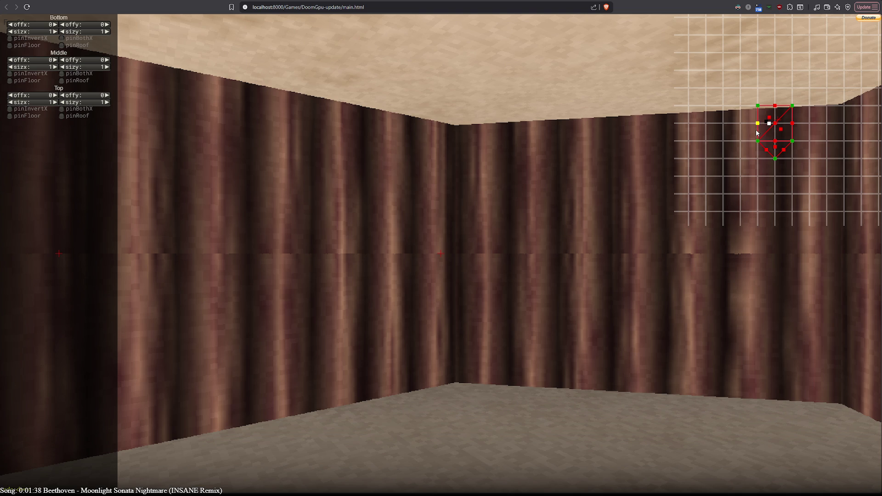
click(757, 123)
click(775, 106)
click(775, 123)
click(774, 126)
- Nudge the map view and walk forward and back toward the room's walls
drag(777, 124, 775, 131)
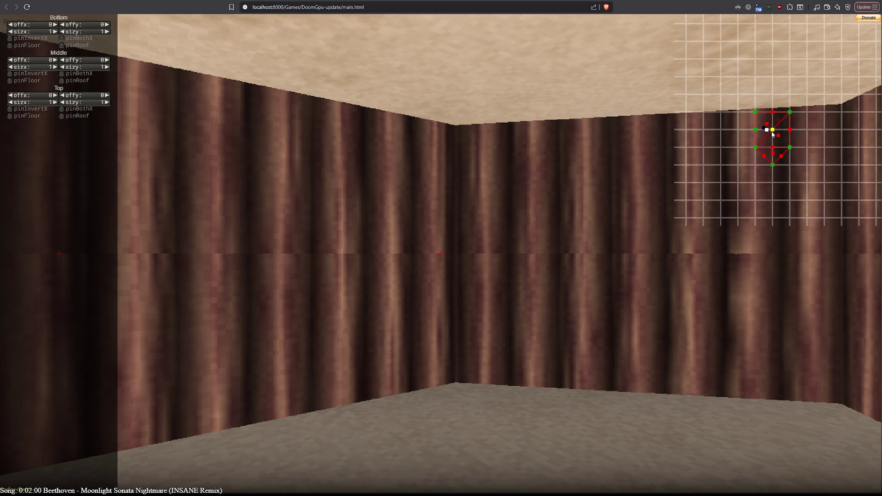
key(w)
key(s)
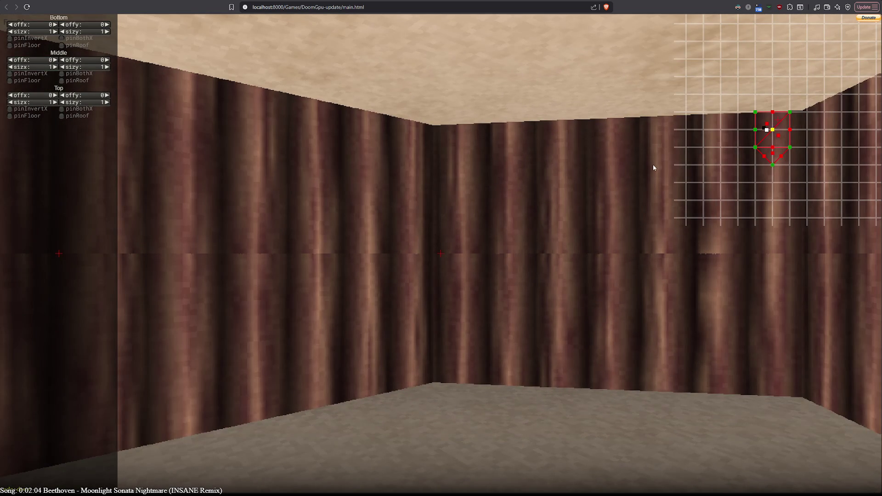
key(w)
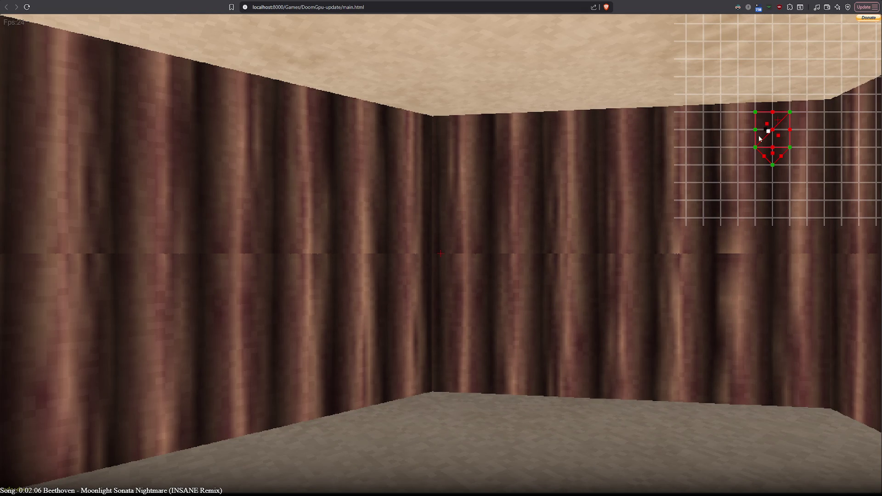
- Select a room corner point on the map and delete it with its walls
click(755, 131)
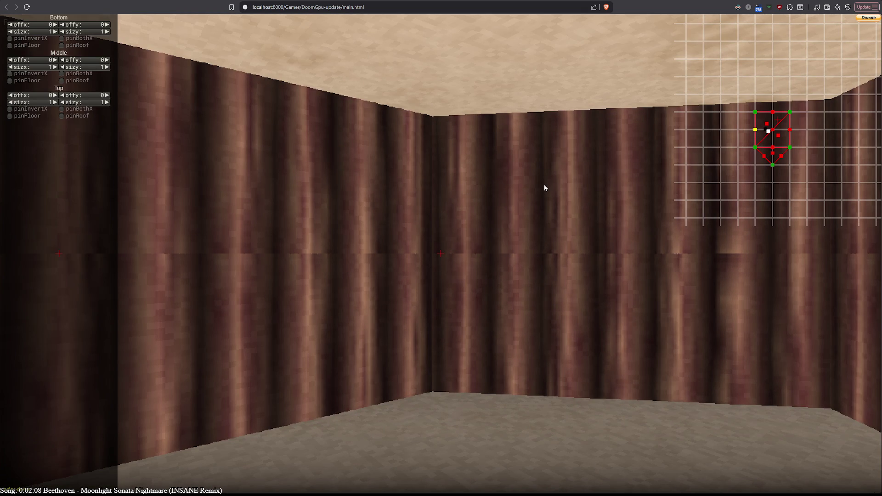
key(Escape)
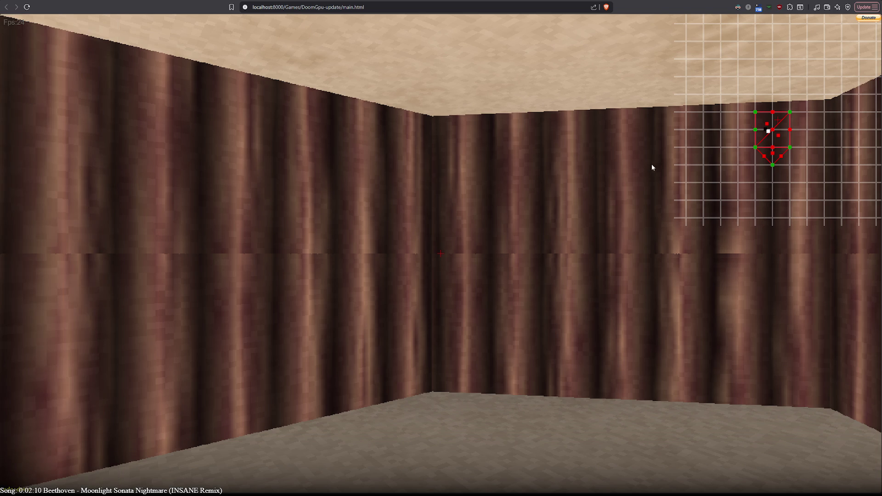
click(756, 130)
key(Escape)
click(755, 148)
click(771, 132)
key(Delete)
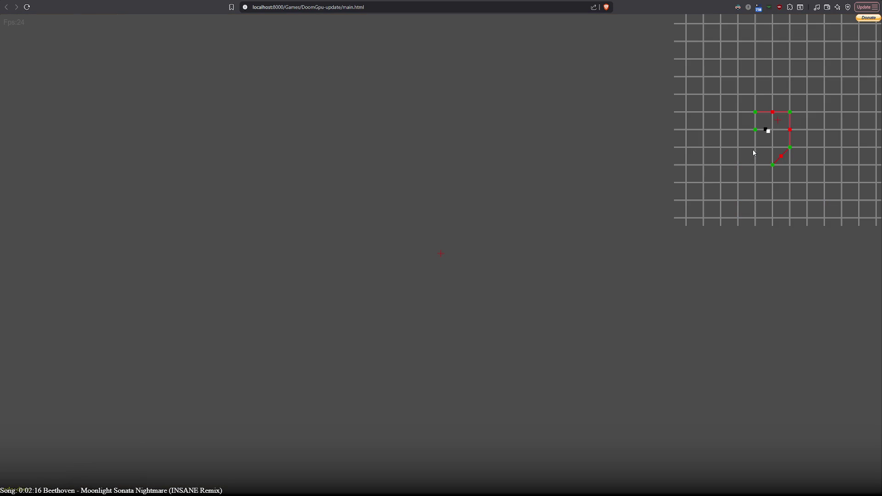
- Inspect the map's top wall and top-right corner point, then reload the demo to restore the room
click(762, 117)
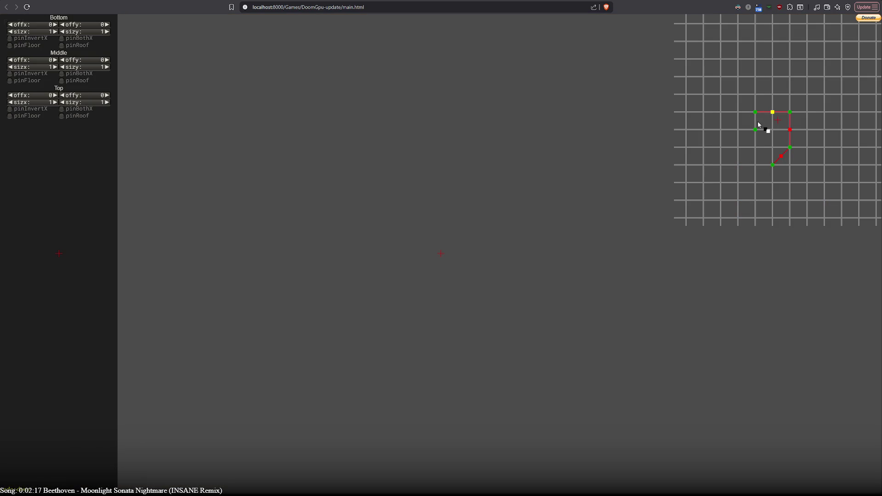
click(756, 129)
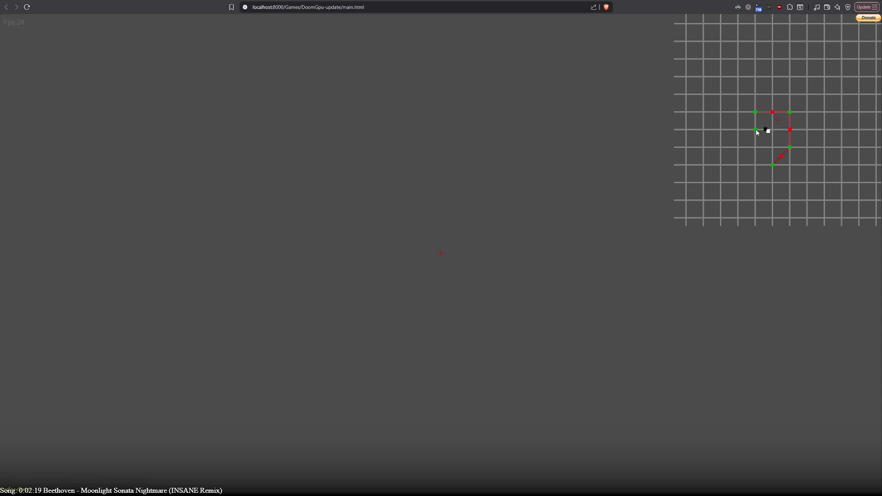
click(758, 133)
click(757, 133)
click(768, 118)
click(768, 118)
click(768, 118)
click(756, 114)
click(787, 112)
click(757, 113)
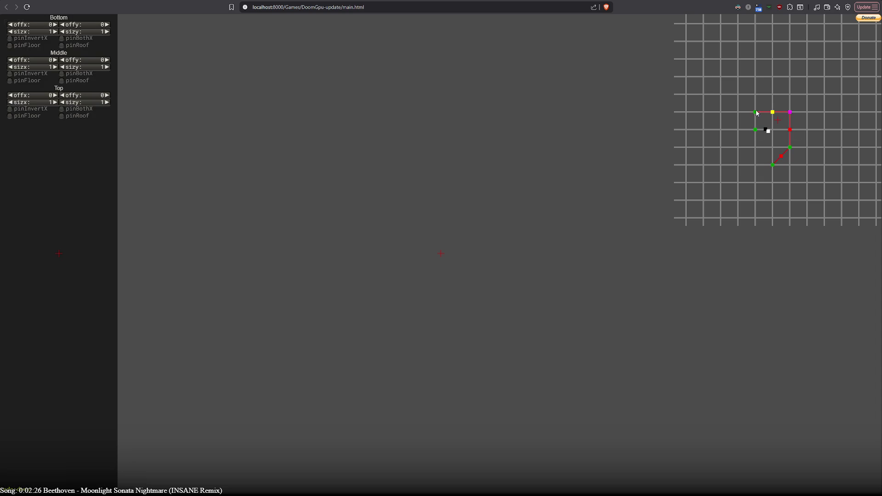
click(25, 6)
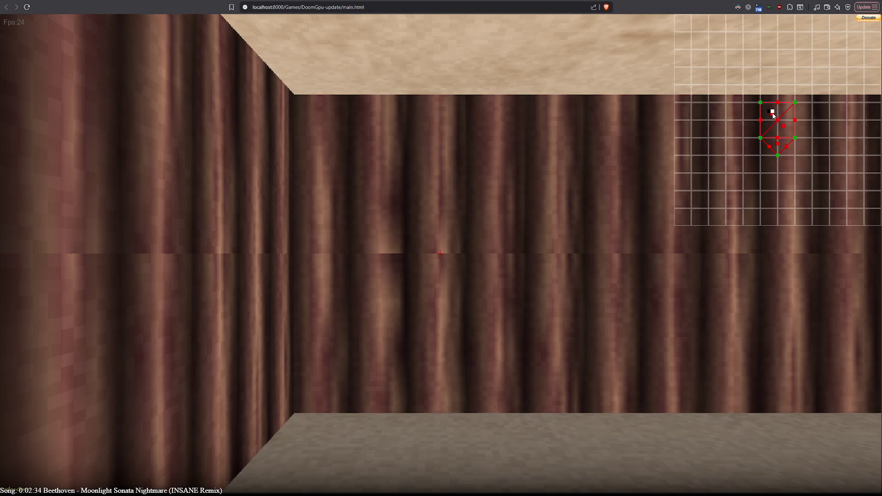
- Select the room area on the map and scroll its floor height from -50 to -48
click(773, 117)
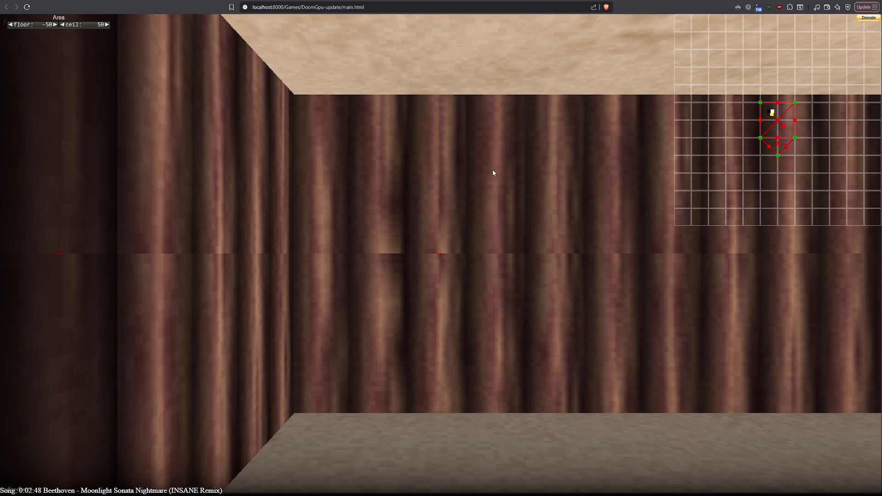
scroll(497, 173, up, 2)
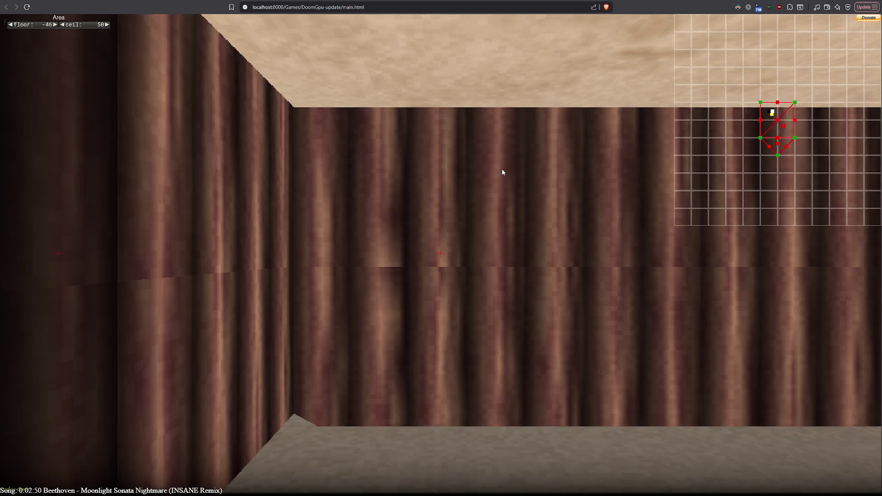
scroll(502, 171, down, 3)
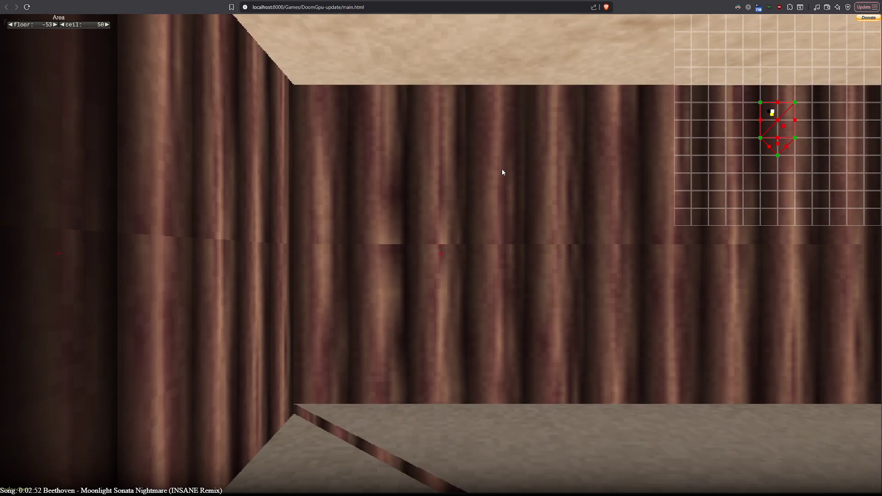
scroll(502, 172, up, 3)
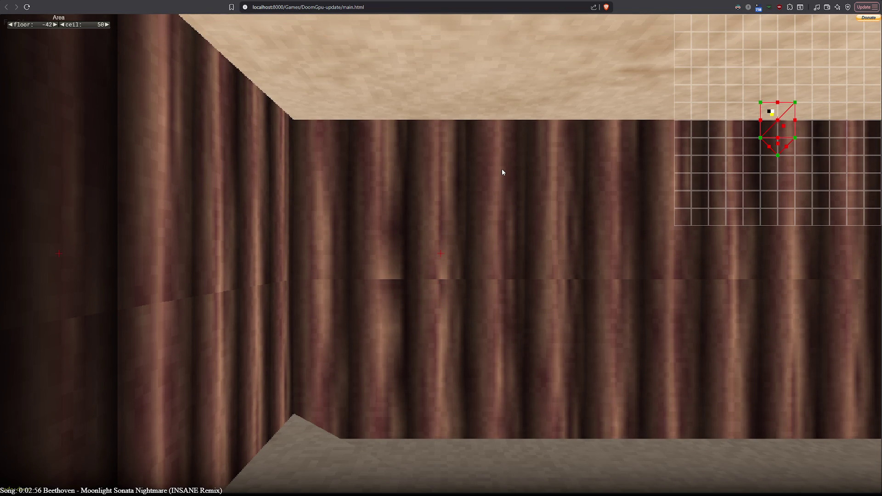
scroll(502, 172, down, 1)
scroll(502, 172, down, 1)
scroll(502, 173, down, 1)
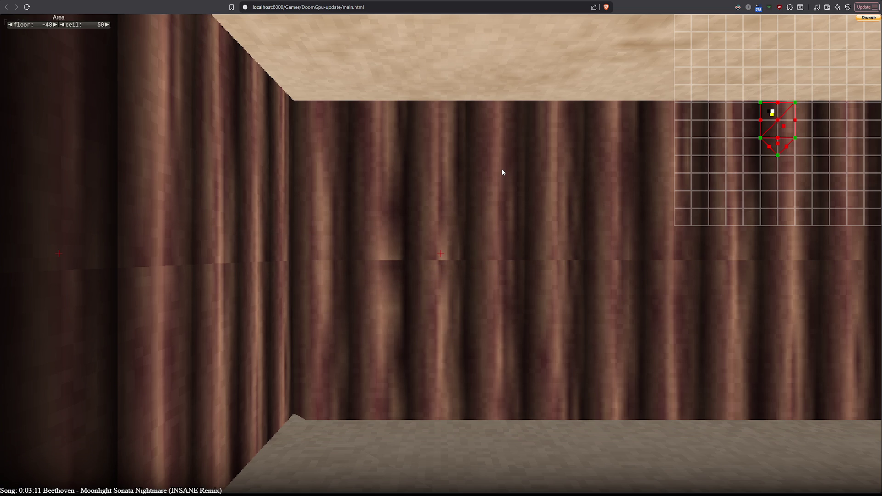
- Show the stats overlay and back away through the room while turning left, then right
key(grave)
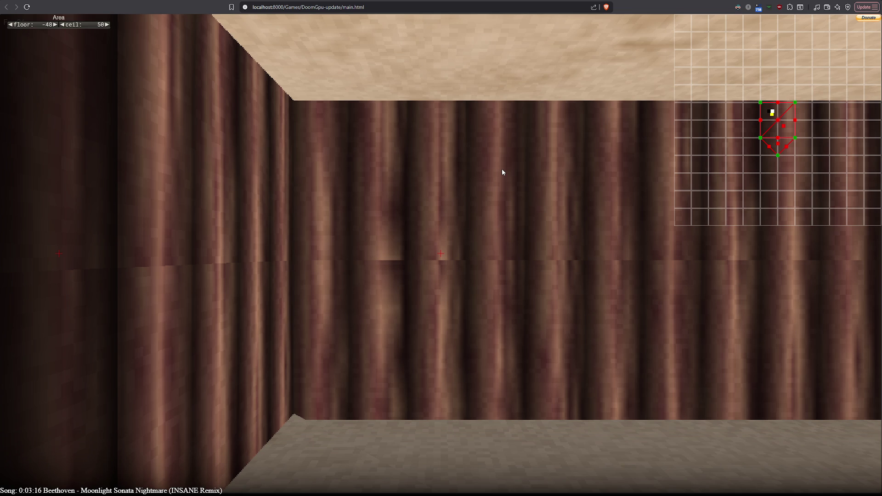
key(m)
key(s)
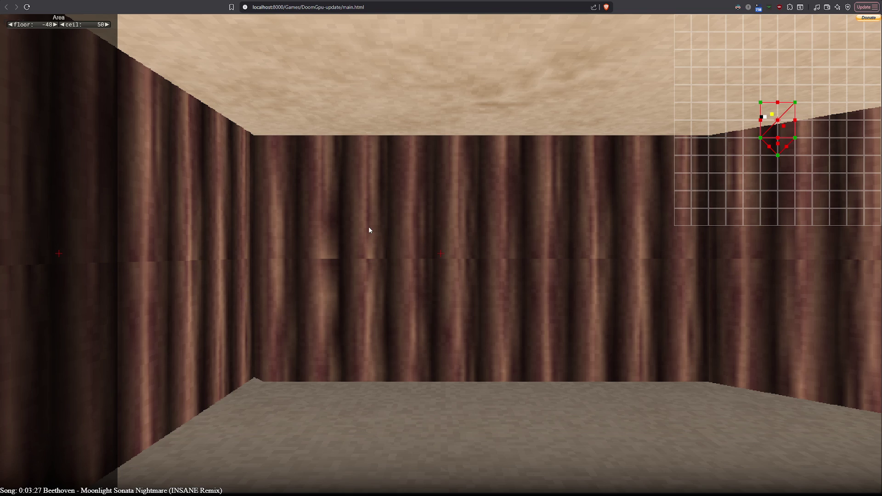
key(s)
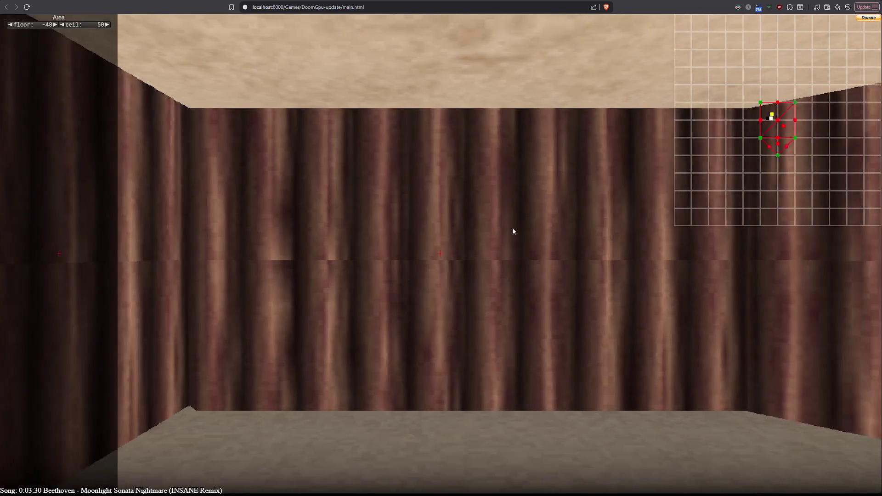
key(Left)
key(s)
key(Left)
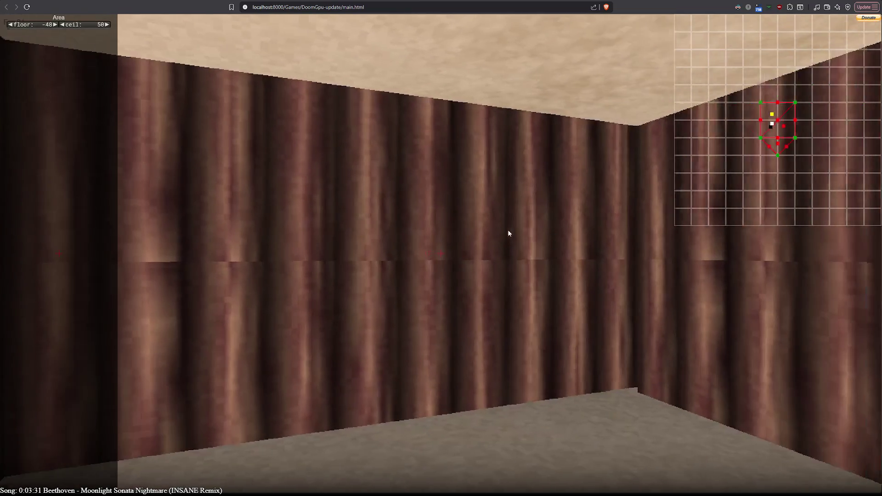
key(s)
key(Left)
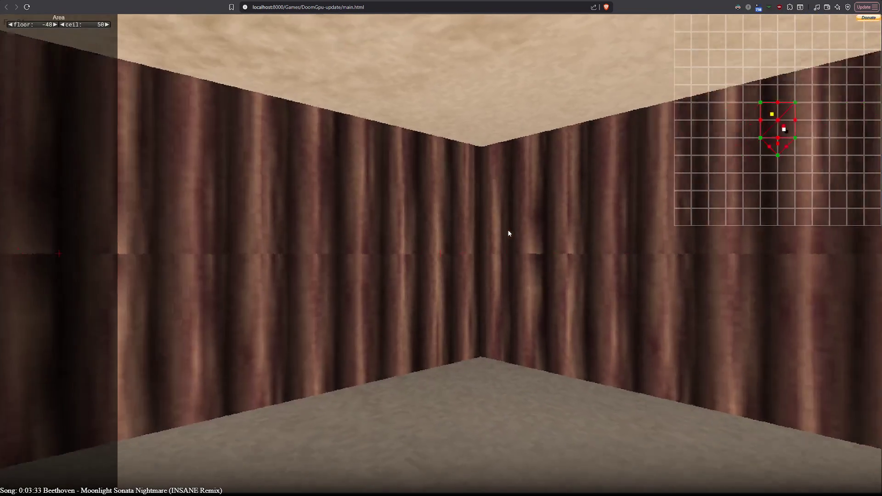
key(s)
key(Left)
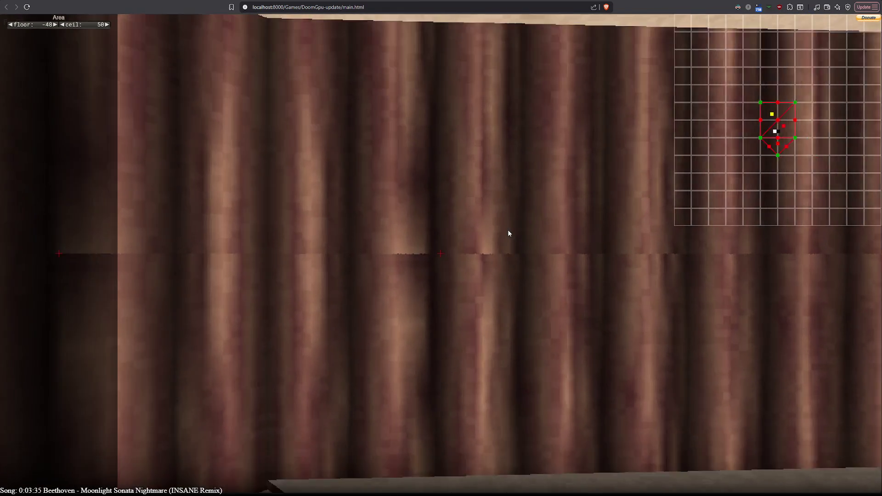
key(s)
key(Right)
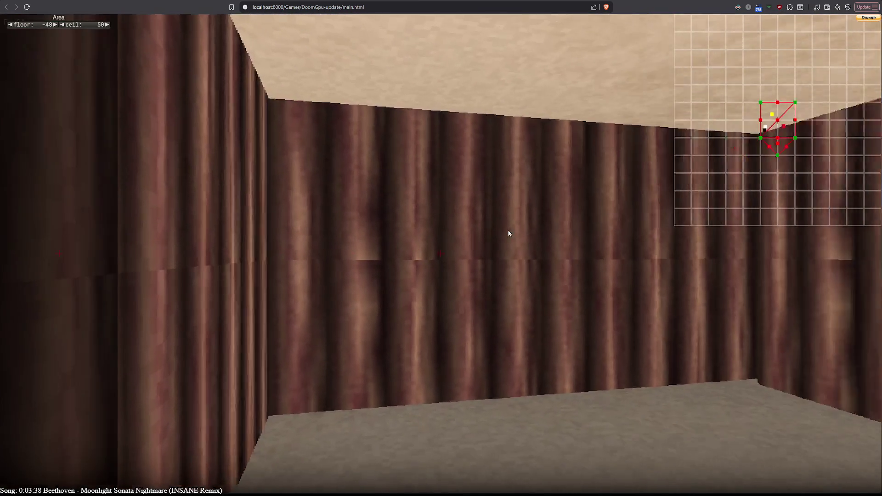
- Walk out past the walls and back, turning to view the walls and the room corner
key(a)
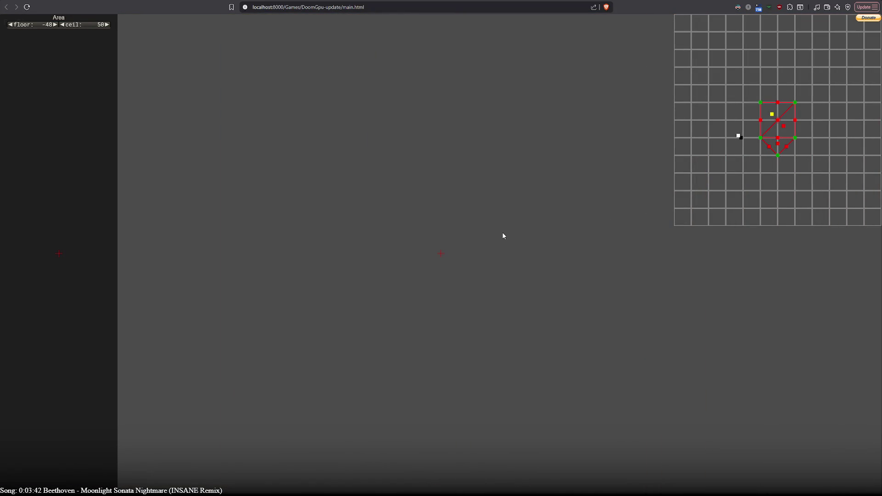
key(Up)
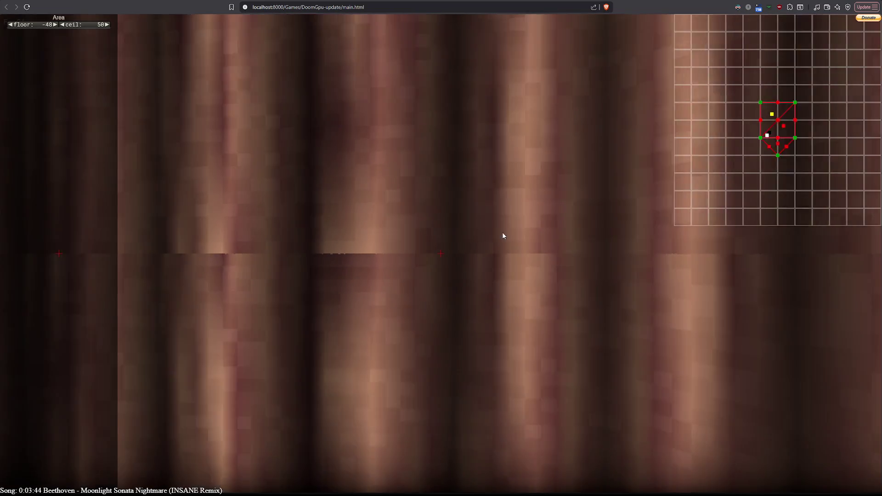
key(Down)
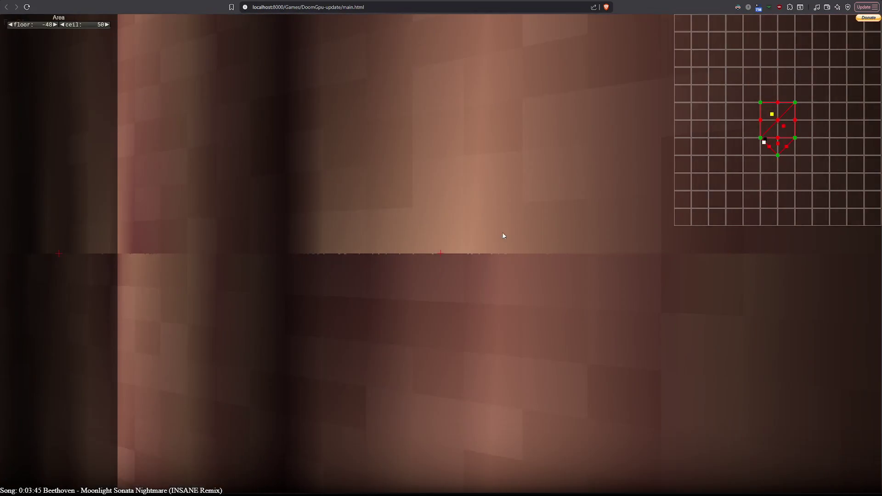
key(Right)
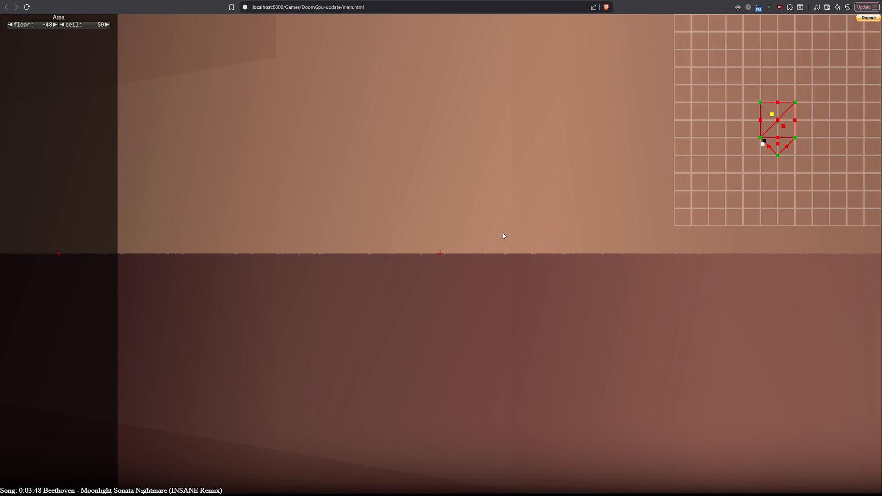
key(Down)
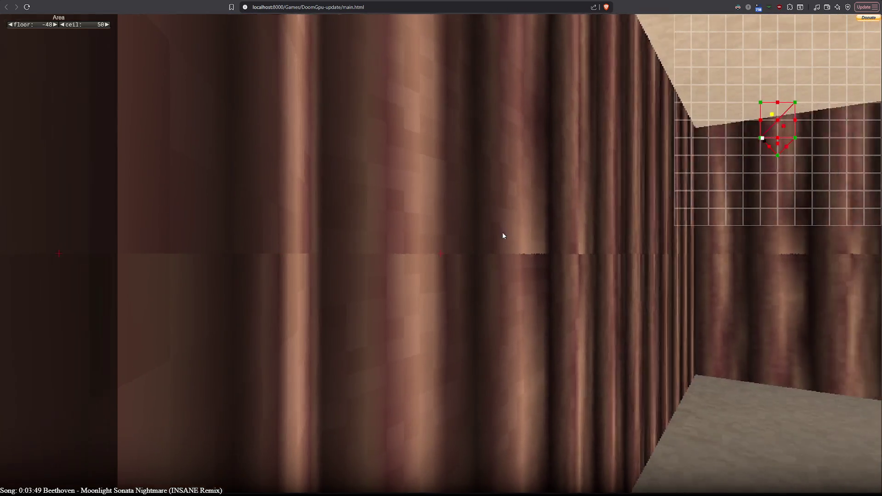
key(Left)
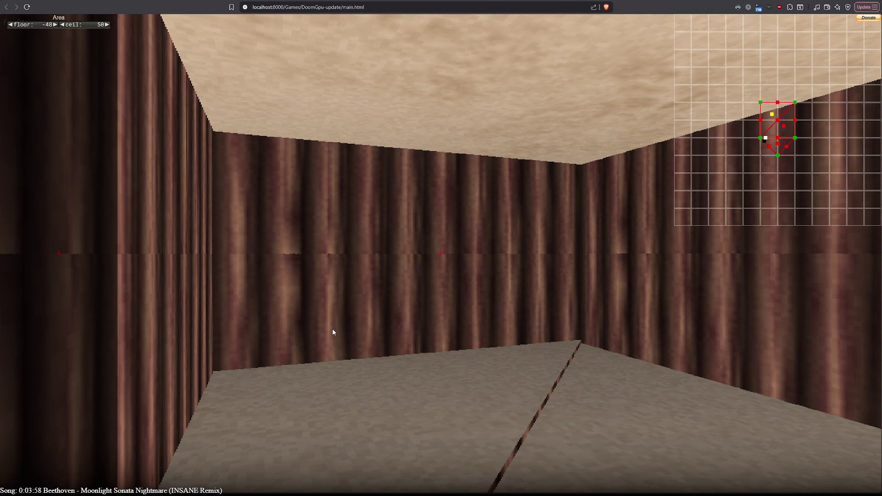
key(Down)
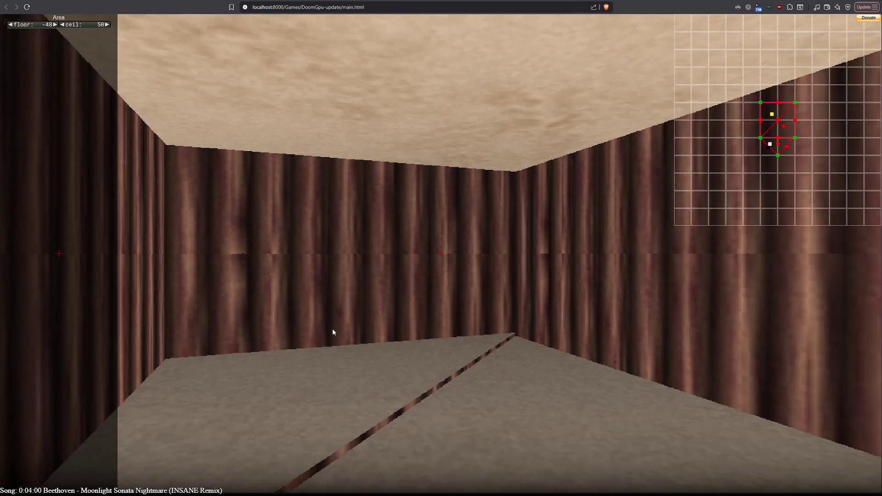
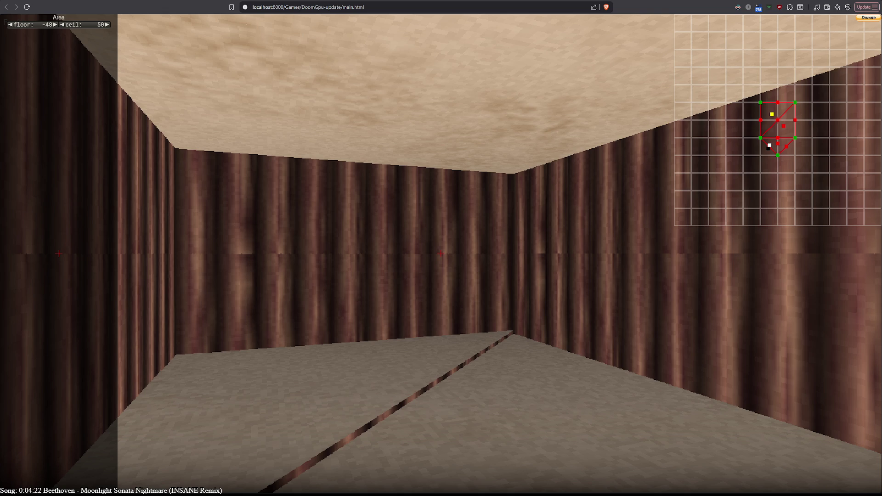
- Go back from the DoomGpu game page to Games.html, then switch to the dice-roll spreadsheet tab
key(alt+Left)
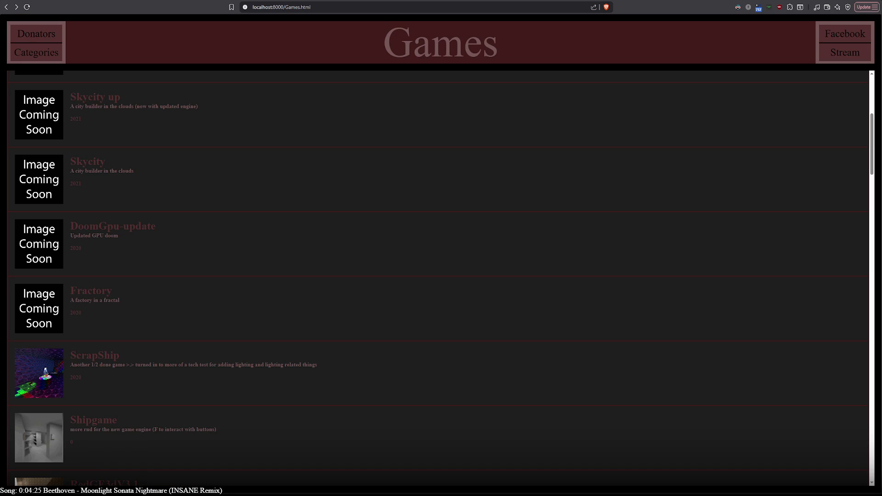
key(ctrl+Tab)
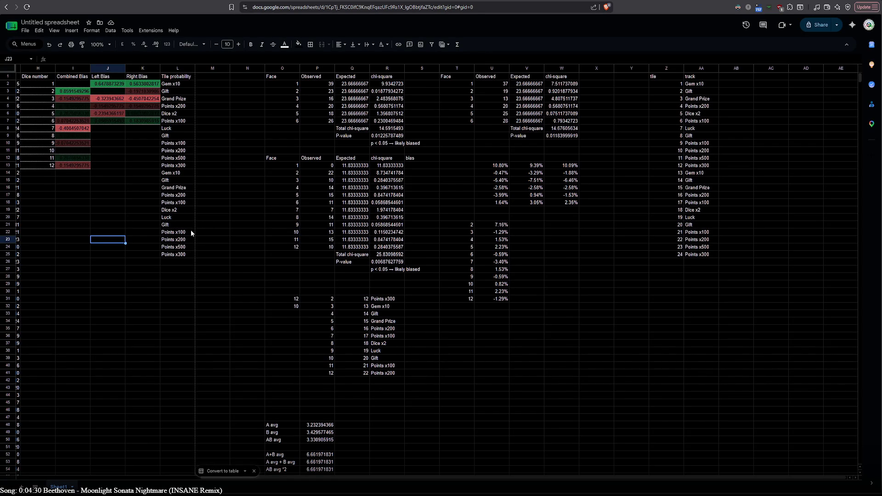
- Review the tile indices, the bias formula in J3 and the observed-count formula in P3
click(733, 84)
click(654, 84)
click(636, 85)
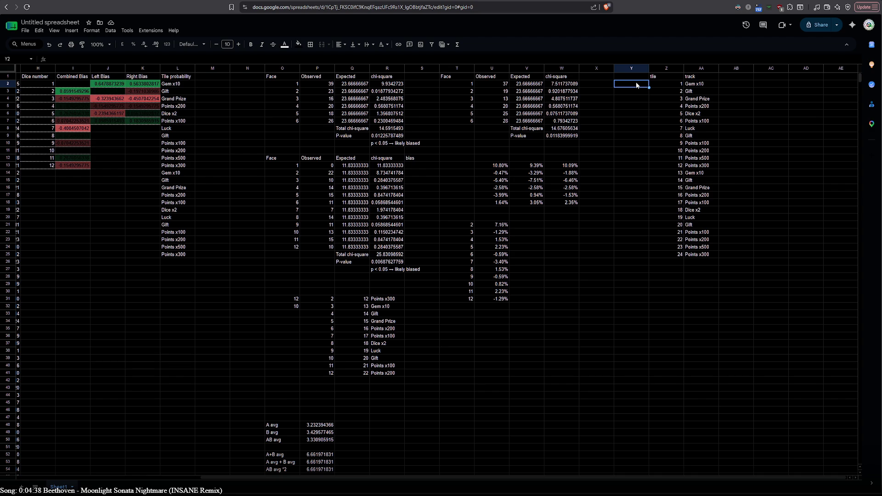
double_click(104, 90)
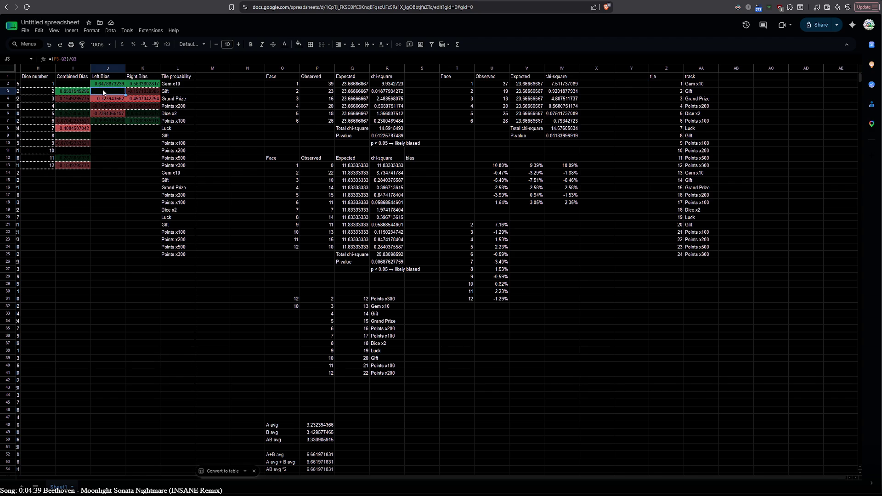
double_click(316, 90)
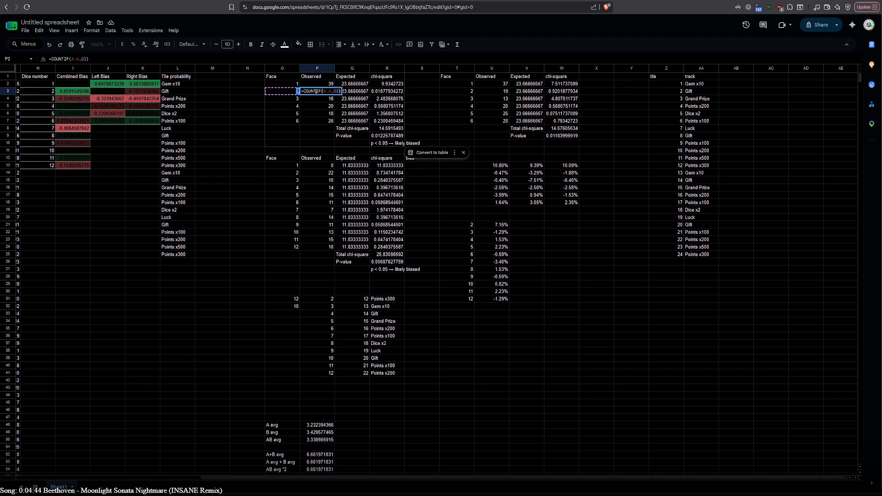
click(631, 86)
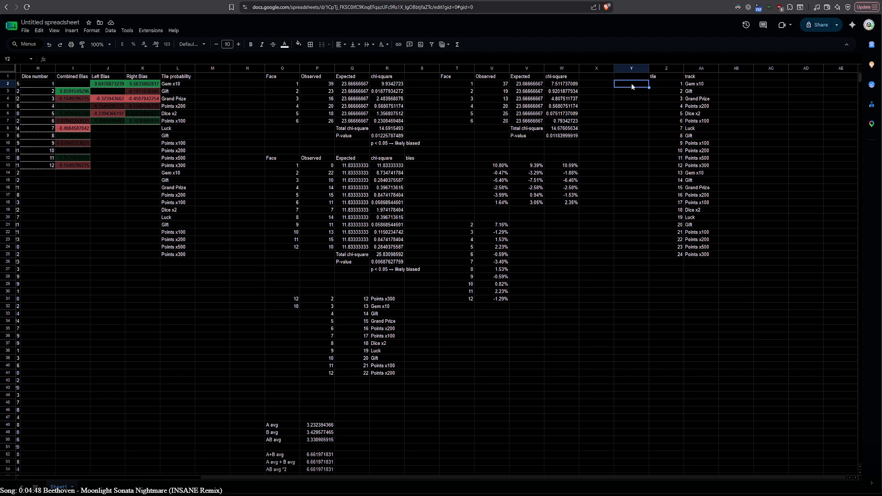
- Copy the Observed header into Y1
click(320, 78)
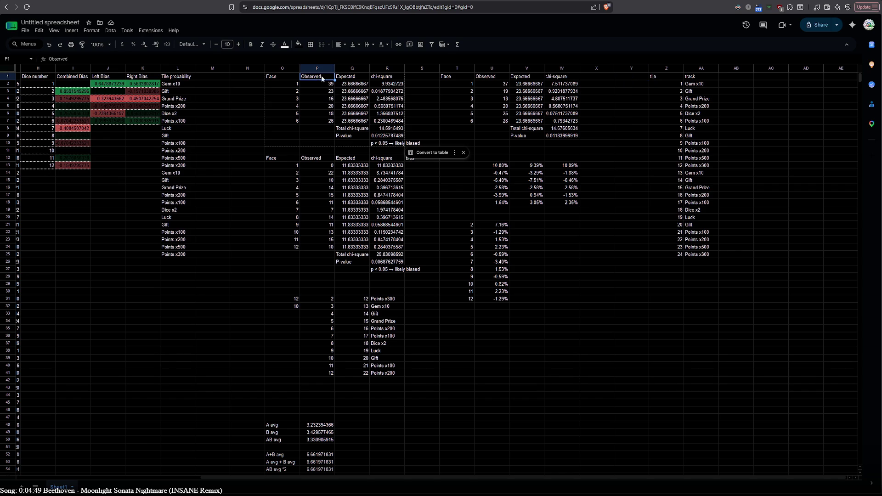
click(623, 78)
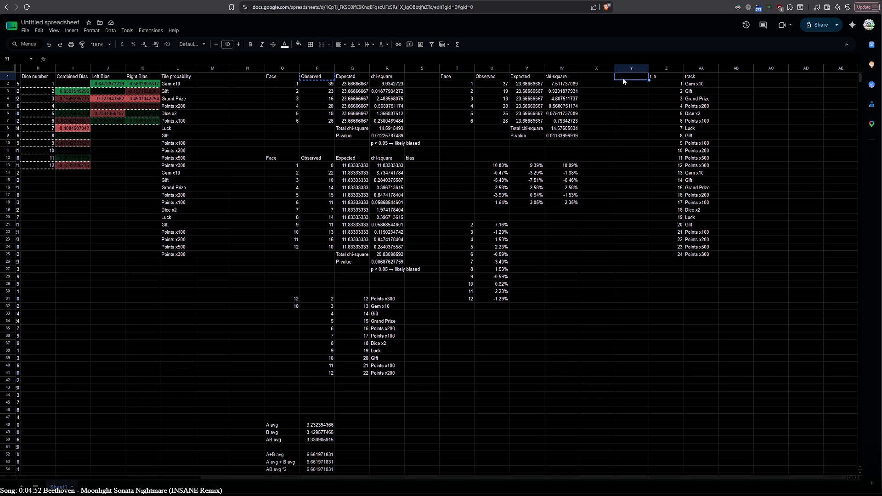
text(Observed)
- Enter =COUNTIF(G:G,Z2) in Y2 to count the first tile index
double_click(318, 84)
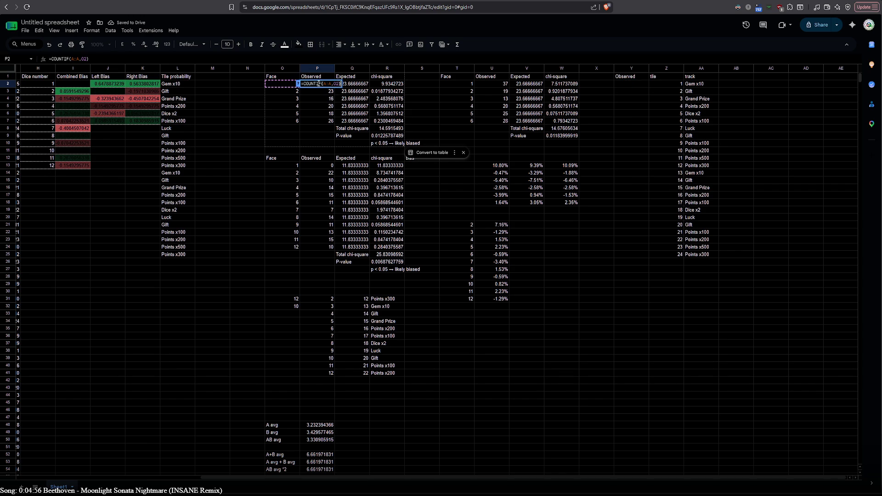
click(626, 84)
double_click(626, 84)
text(=COUNTIF(A:A,O2))
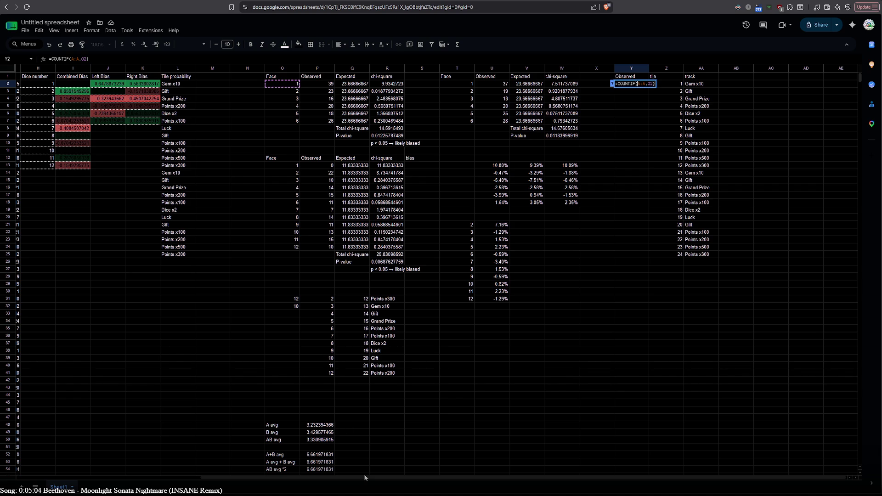
scroll(371, 481, left, 10)
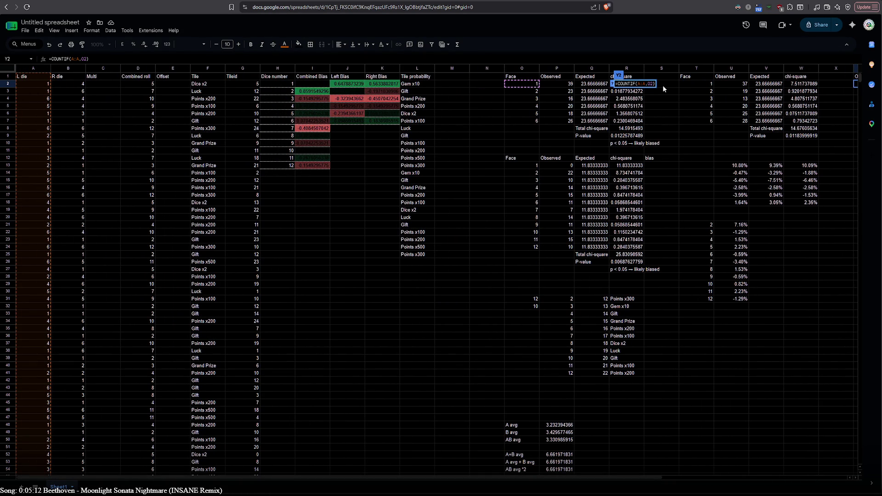
text(G:G)
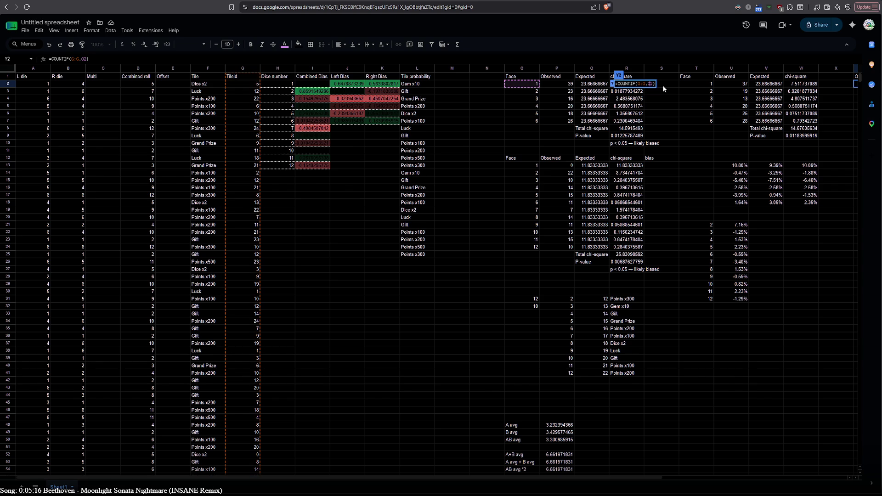
drag(619, 475, 728, 466)
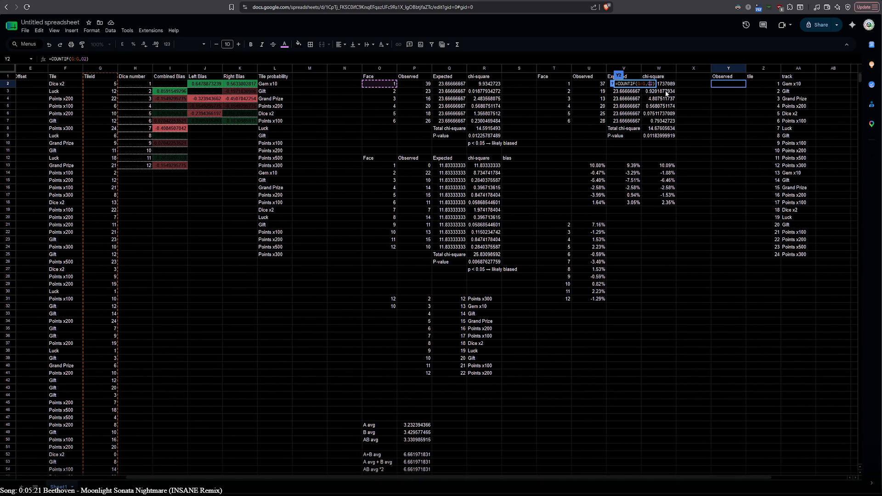
text(Z2)
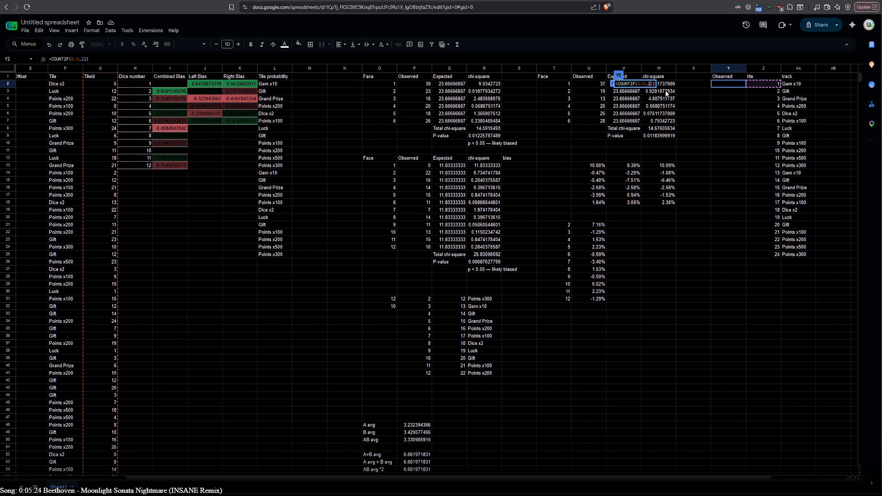
key(Return)
- Fill the Y2 count formula down to Y25 and check the copied formulas
click(737, 86)
drag(744, 86, 735, 251)
click(740, 92)
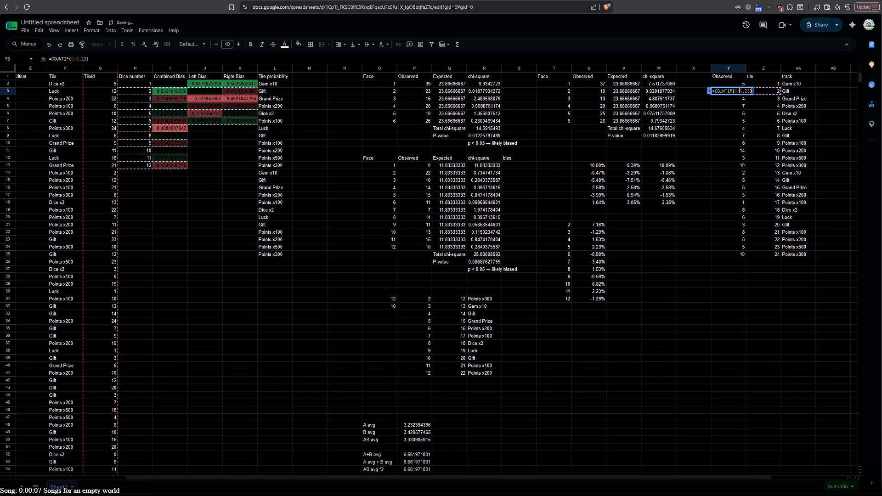
click(736, 98)
click(735, 106)
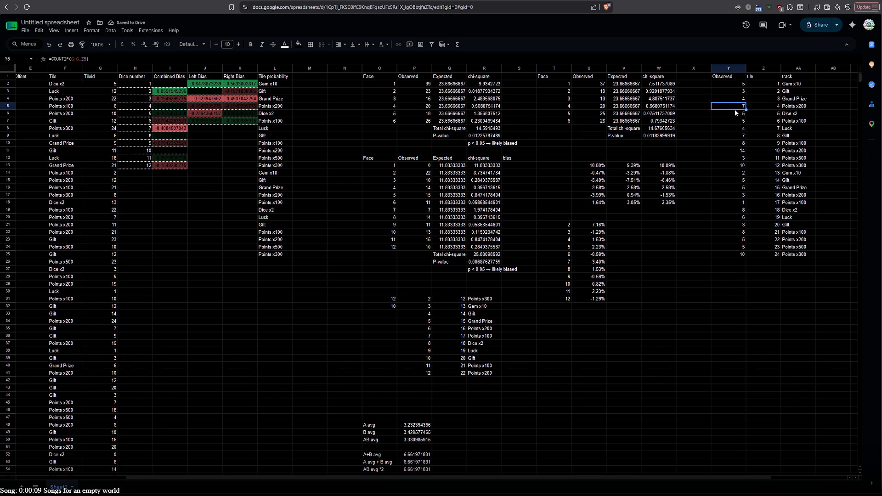
click(734, 113)
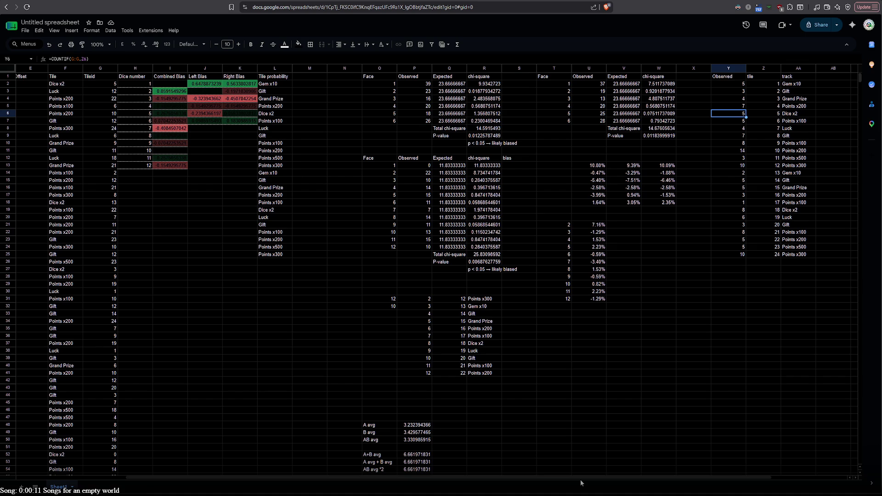
drag(586, 476, 756, 476)
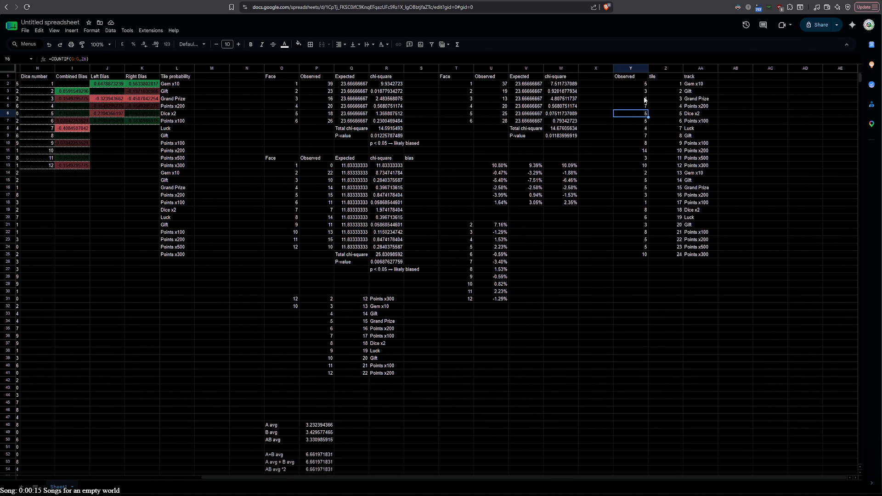
click(693, 87)
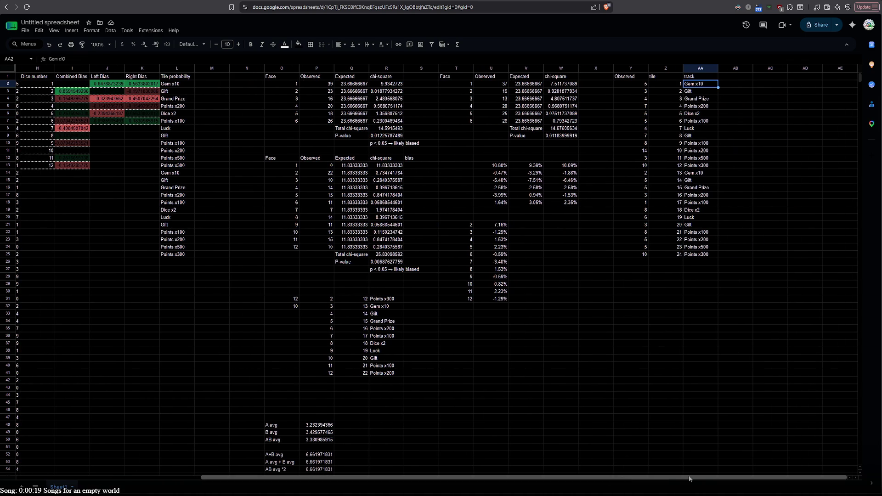
click(762, 79)
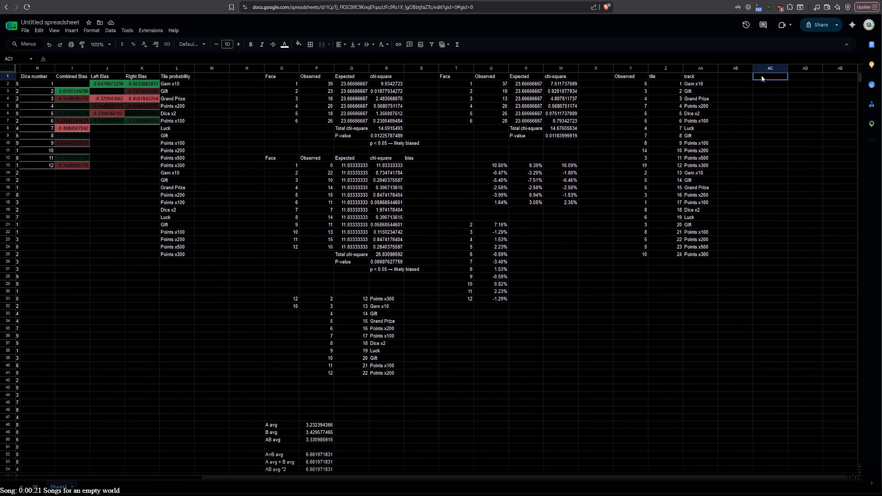
- Enter =UNIQUE(AA2:AA25) in AC2 to list the distinct track tile names
click(764, 81)
text(=un)
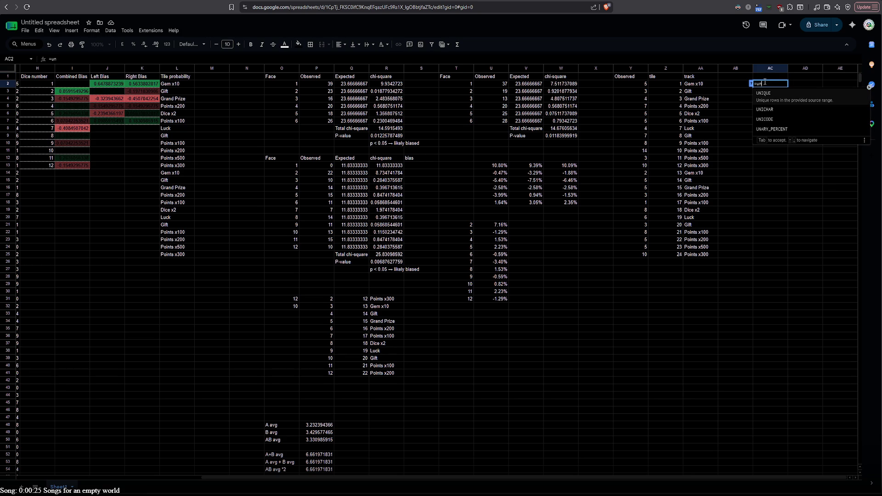
click(779, 96)
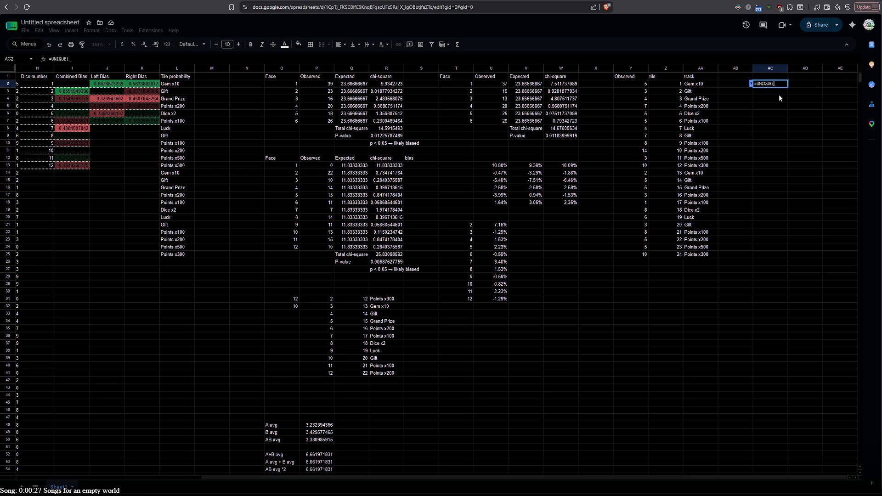
click(695, 84)
shift+click(689, 255)
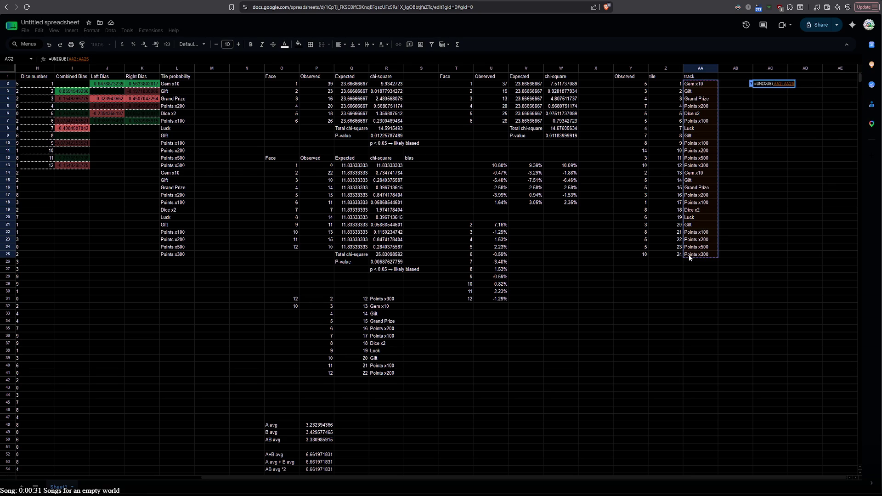
text())
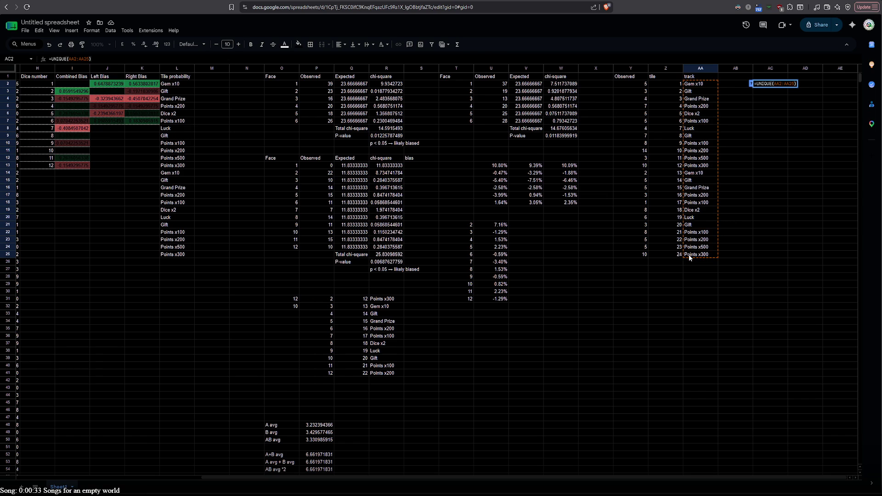
key(Return)
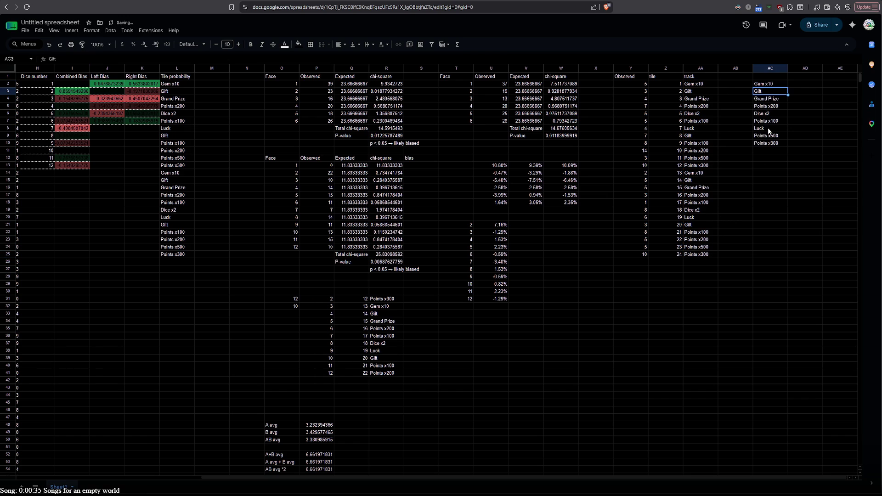
- Paste the count formula into AD2 and try re-pointing its references, then cancel the edit
double_click(633, 84)
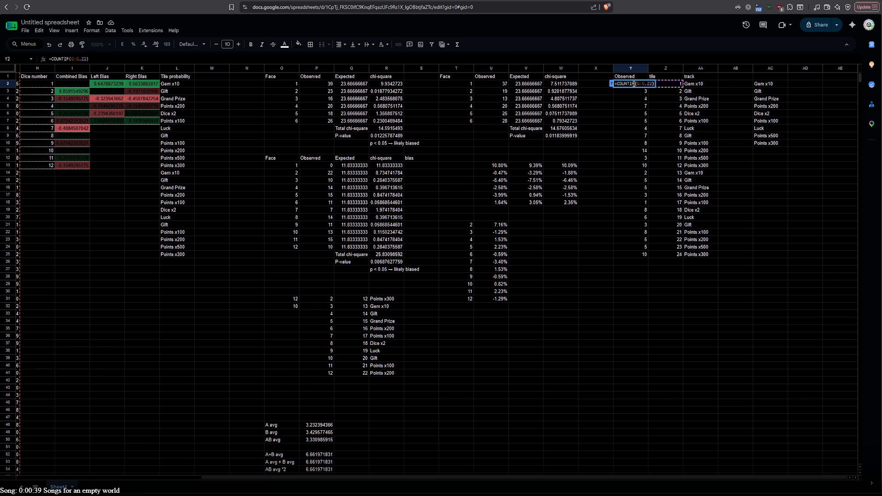
key(ctrl+a)
key(ctrl+c)
click(792, 87)
key(ctrl+v)
double_click(800, 82)
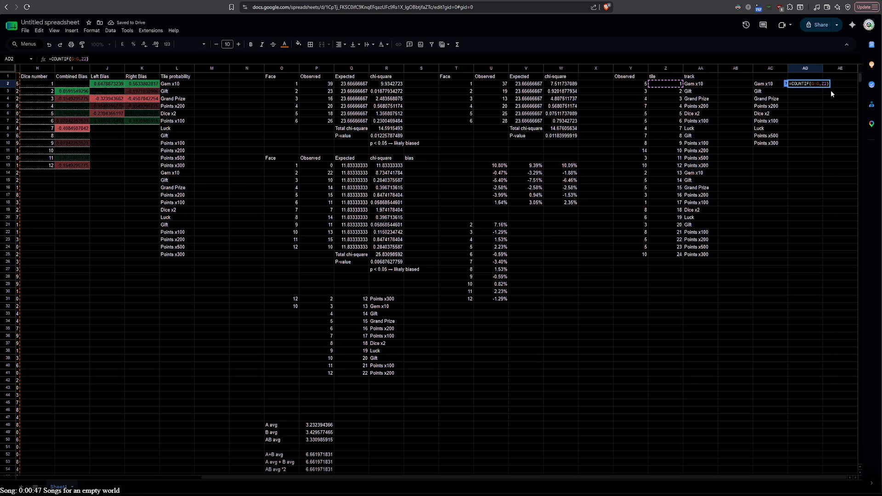
key(BackSpace)
text(h)
key(BackSpace)
text(h)
key(BackSpace)
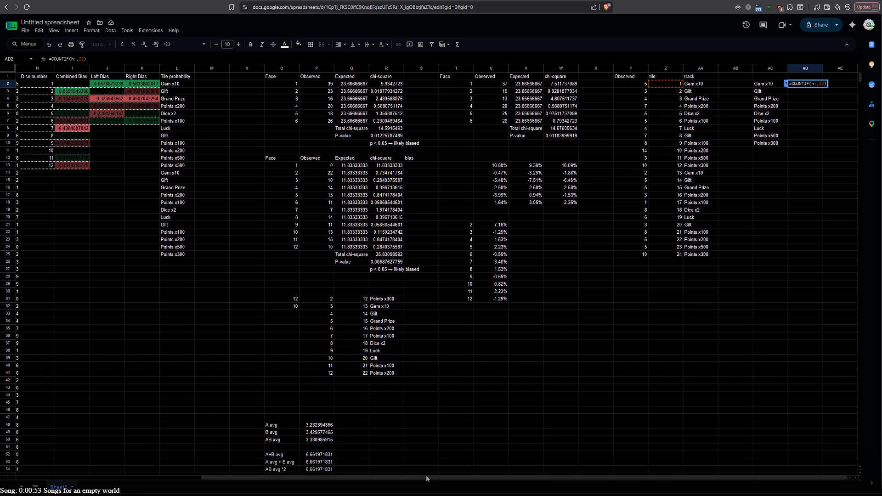
drag(426, 475, 282, 464)
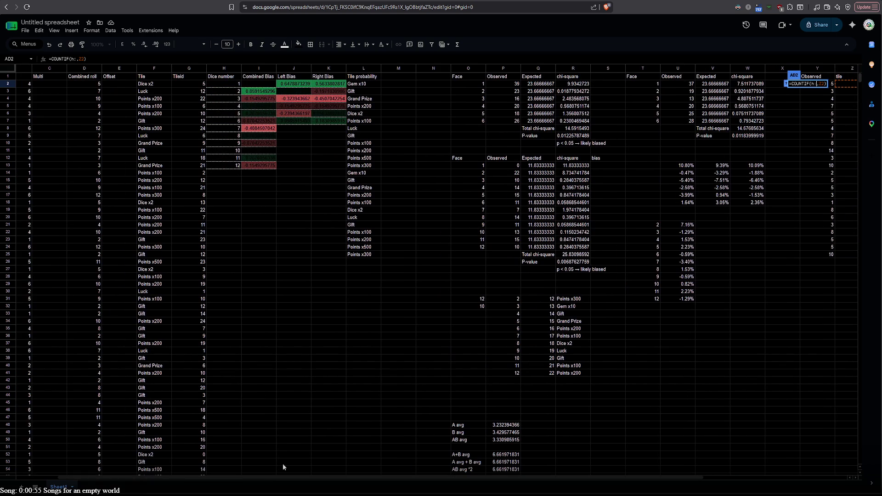
key(BackSpace)
key(BackSpace)
text(f)
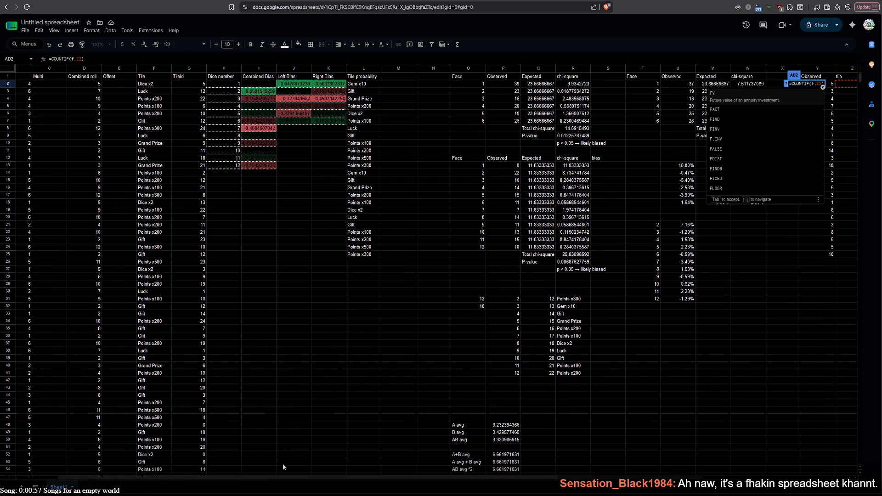
text(:)
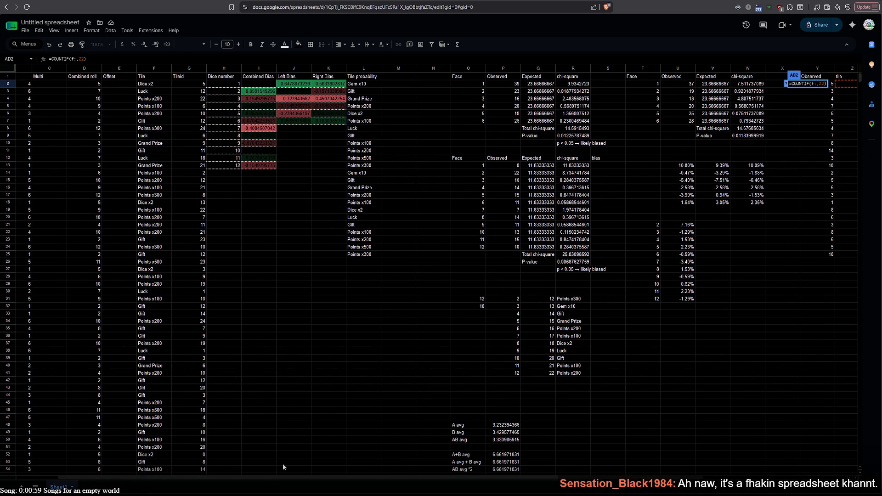
text(f)
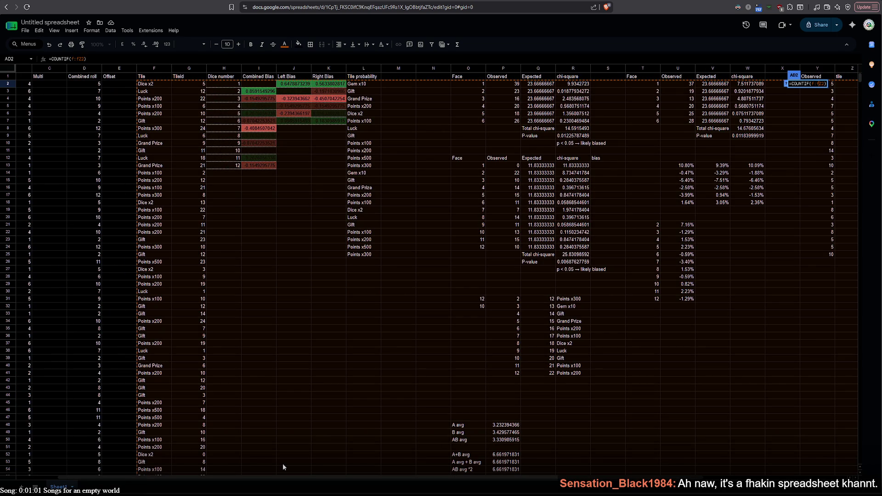
key(BackSpace)
key(BackSpace)
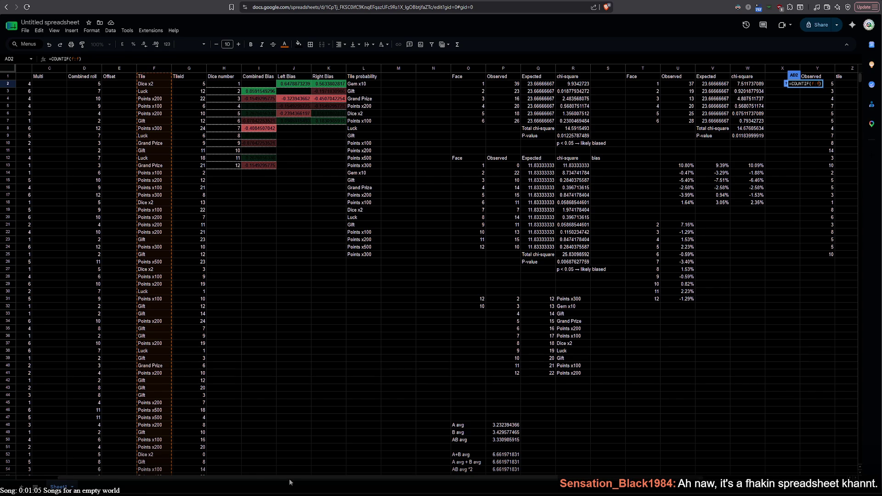
drag(293, 476, 437, 477)
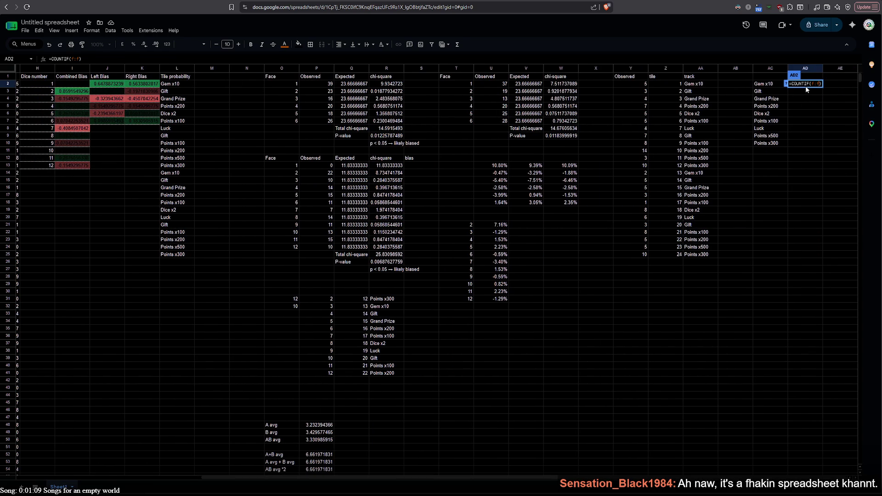
key(Escape)
- Reuse Y3's COUNTIF in AD2, rewriting it as =COUNTIF(F:F,AC2)
double_click(634, 91)
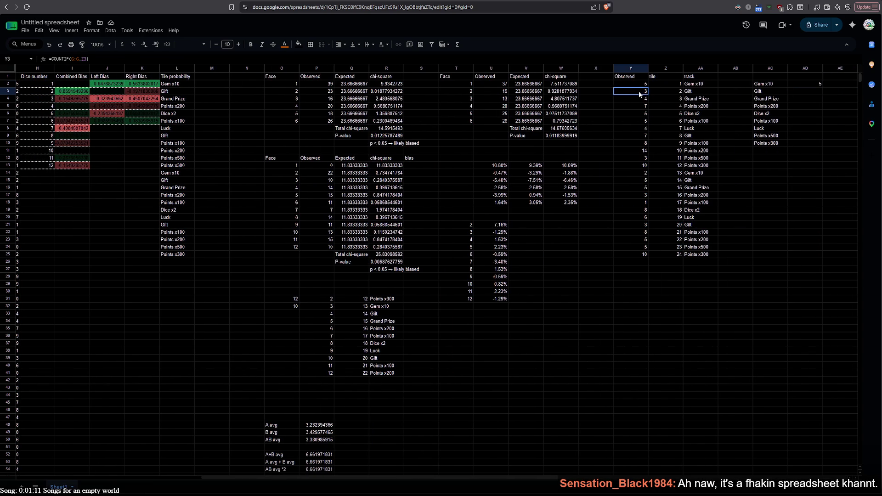
key(ctrl+c)
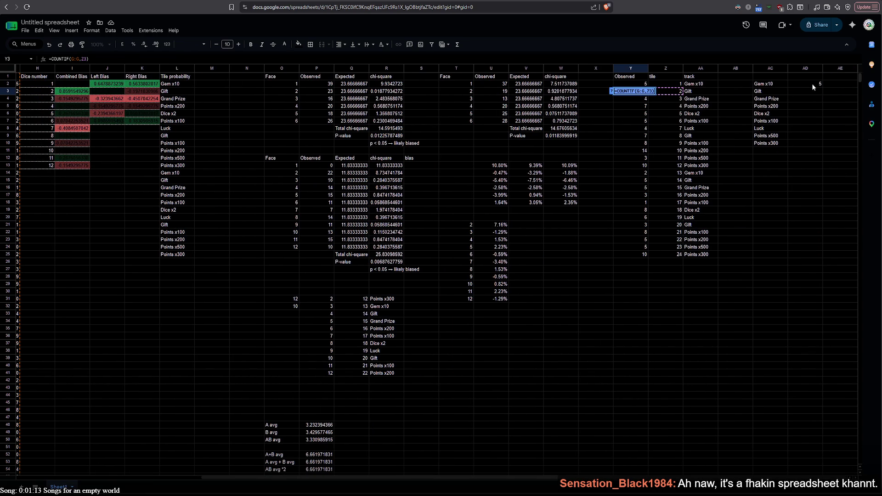
double_click(812, 85)
key(ctrl+a)
key(ctrl+v)
key(Left)
key(Left)
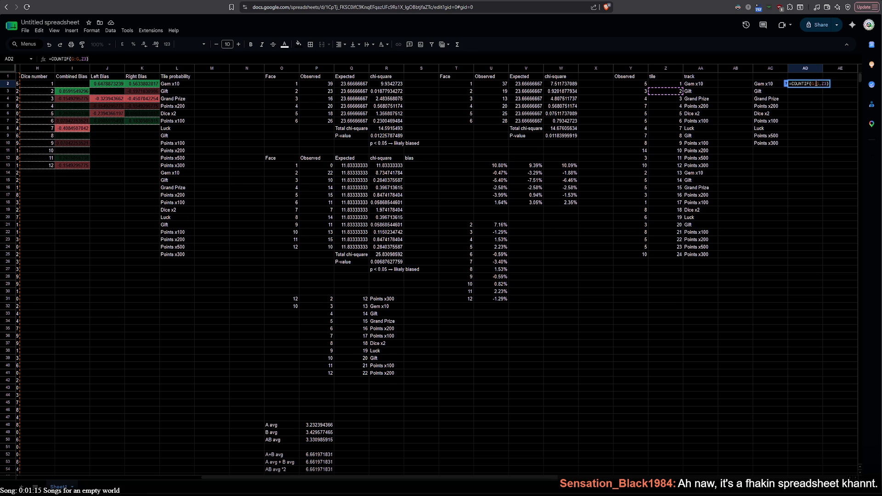
key(BackSpace)
text(F)
key(Right)
key(Right)
key(BackSpace)
text(F)
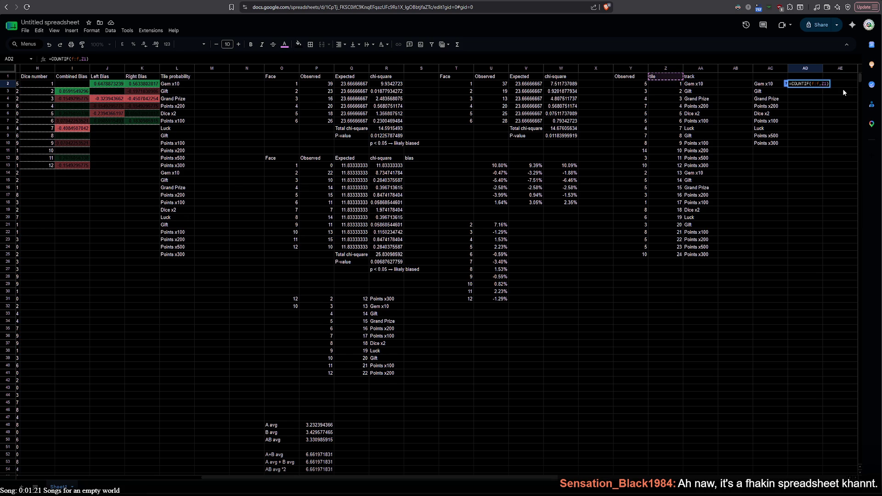
key(BackSpace)
text(2)
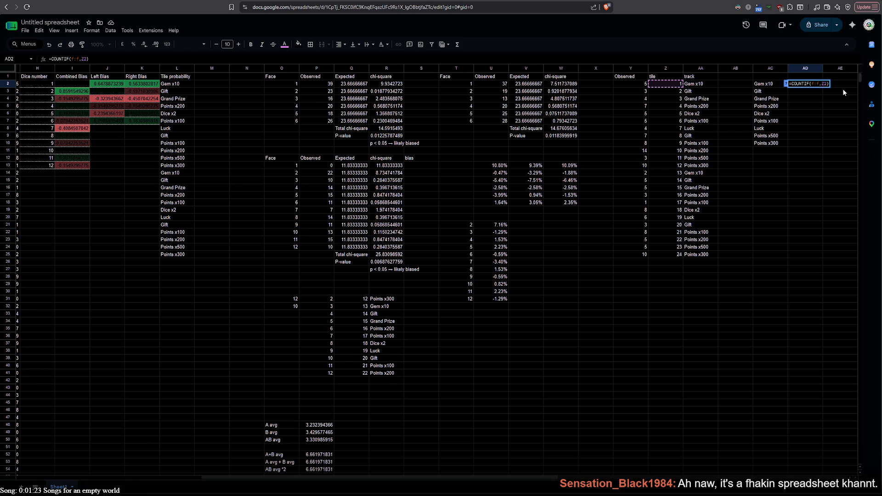
key(BackSpace)
key(BackSpace)
text(ac2)
key(Return)
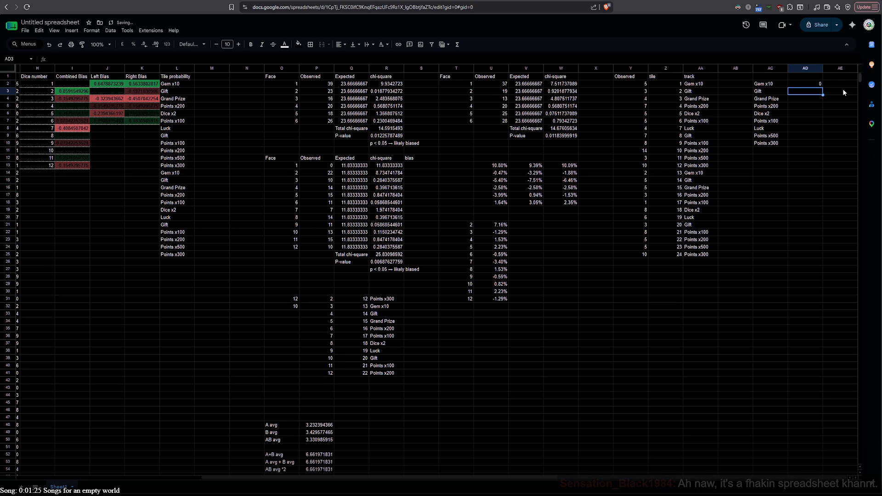
- Fill the AD2 count formula down to AD10
click(817, 84)
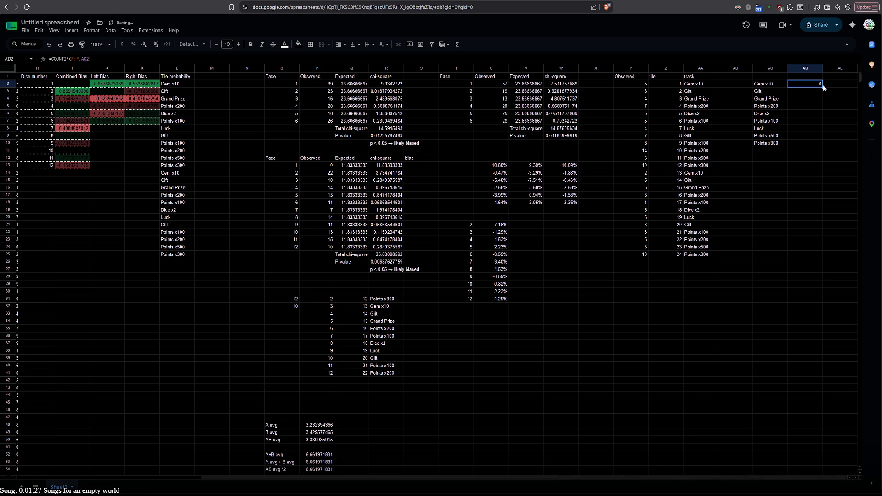
drag(822, 87, 823, 144)
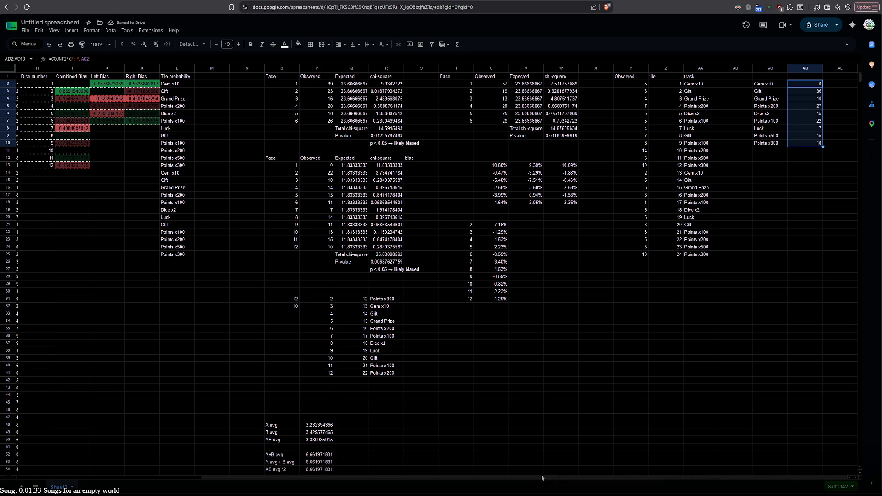
drag(541, 477, 264, 481)
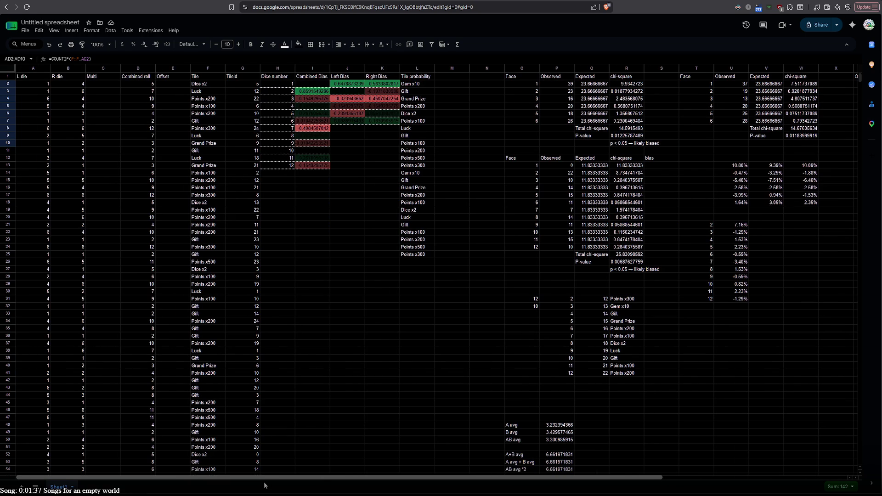
scroll(238, 347, down, 10)
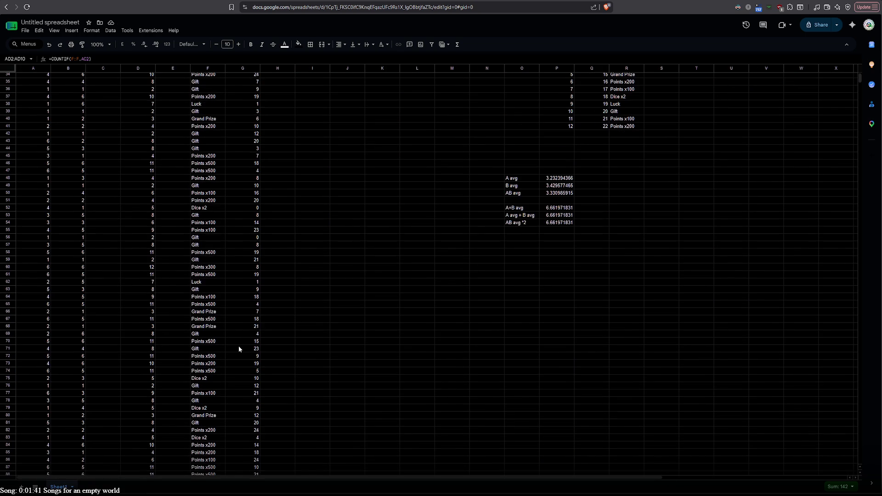
scroll(238, 349, down, 10)
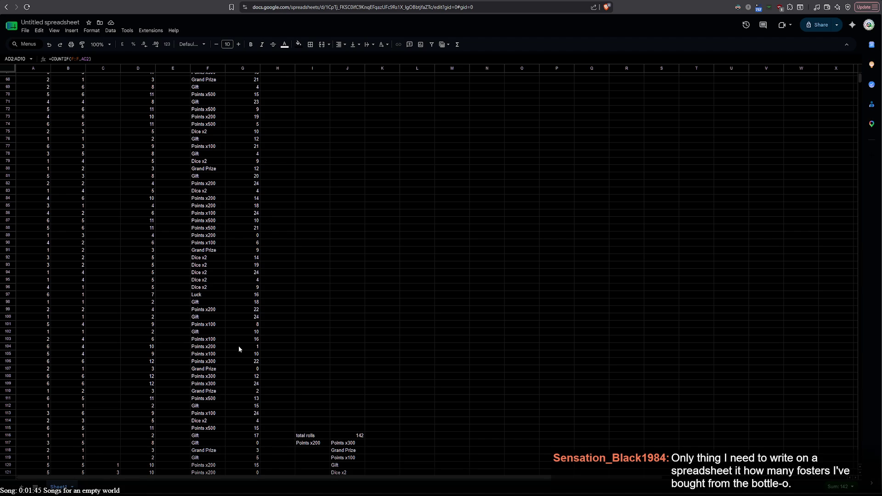
scroll(238, 346, down, 7)
scroll(238, 346, up, 20)
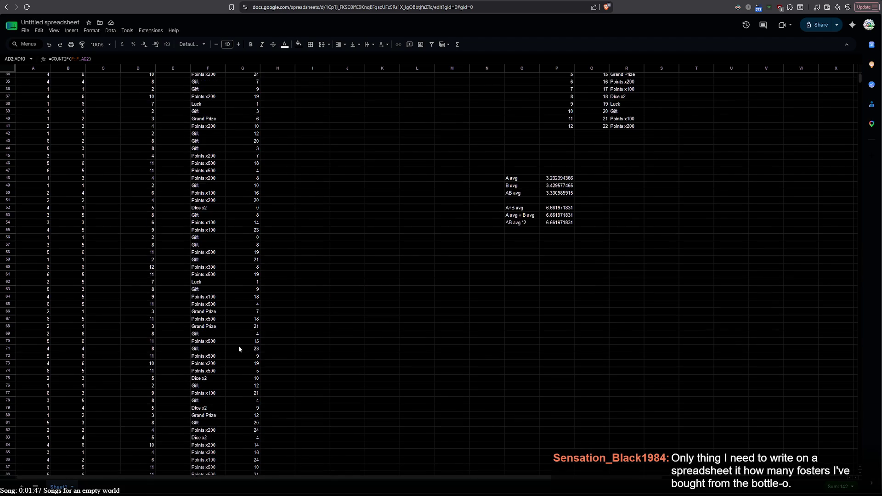
drag(268, 477, 578, 463)
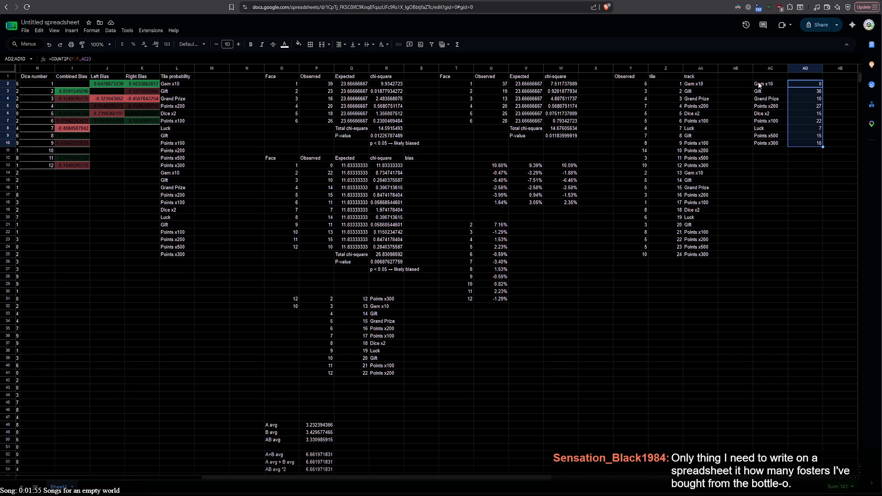
- Compare AD2's count formula with Y2's and recommit AD2
double_click(810, 84)
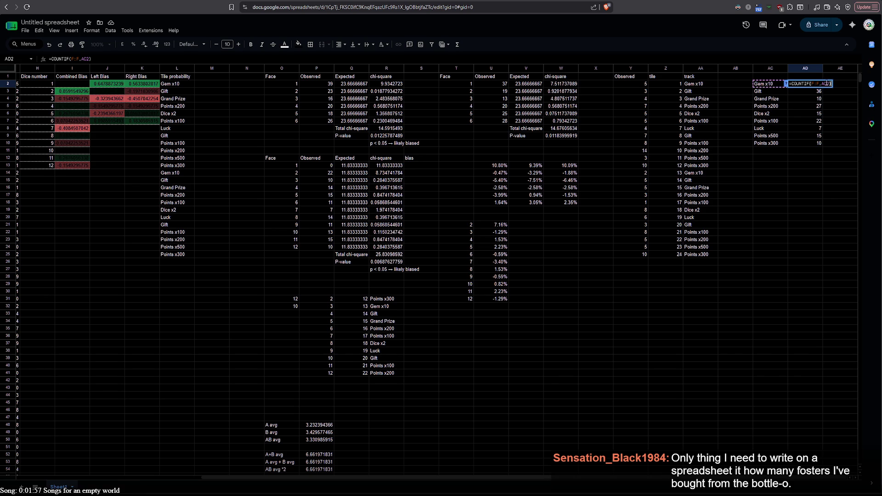
click(657, 83)
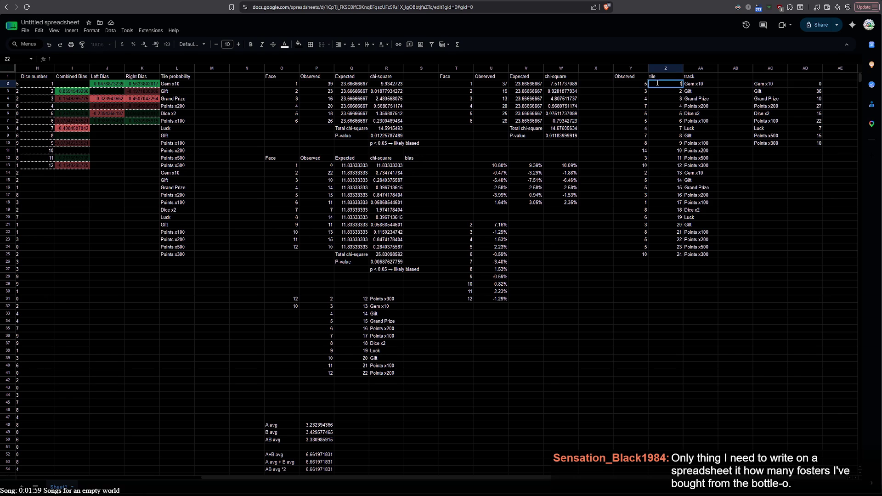
double_click(637, 83)
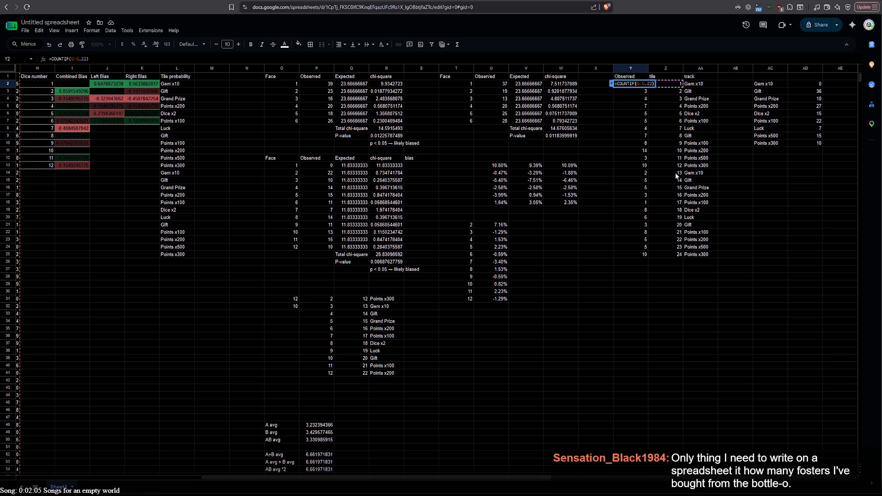
double_click(802, 85)
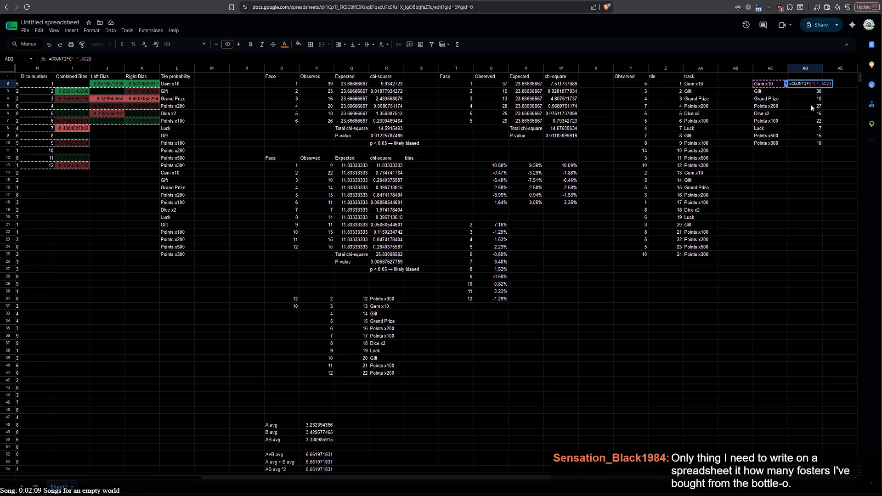
drag(464, 477, 254, 473)
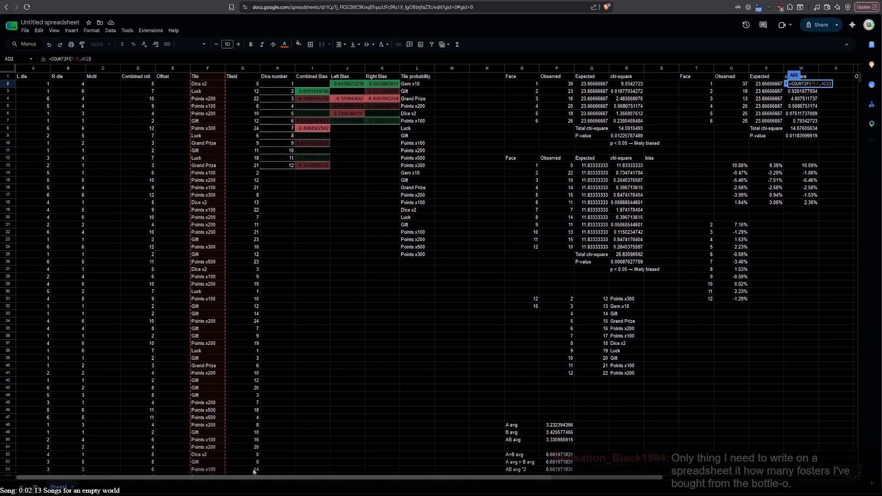
drag(254, 477, 596, 442)
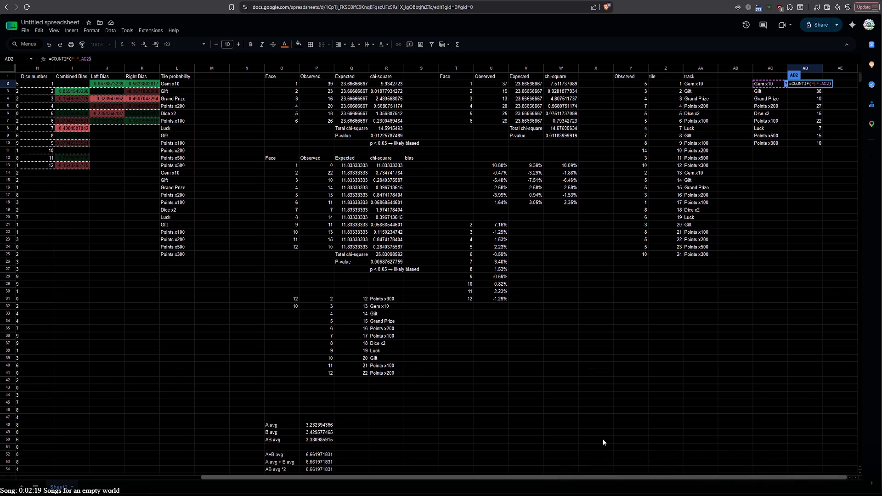
scroll(390, 460, left, 3)
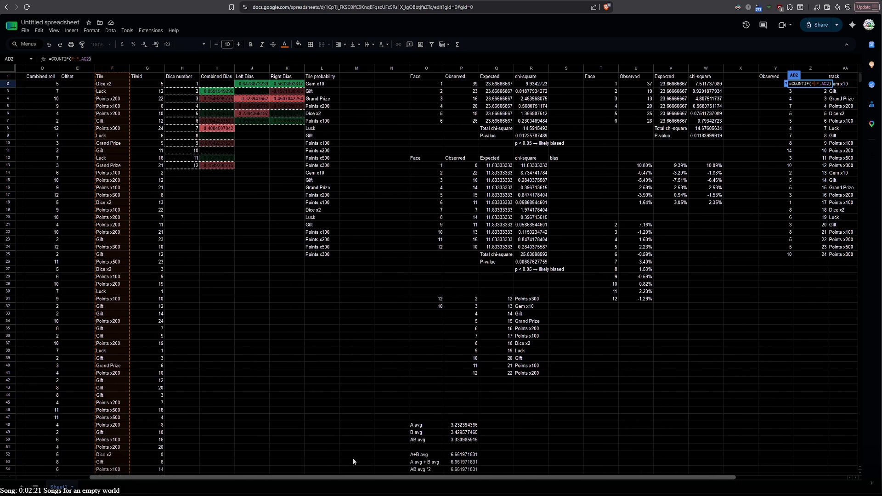
scroll(352, 459, right, 3)
key(Return)
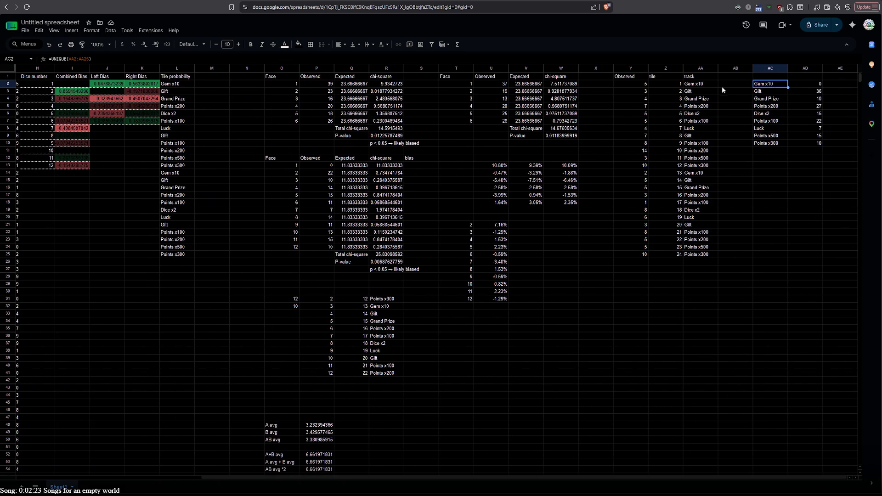
- Recheck Y2's count formula and start adjusting AD2's label reference
double_click(642, 83)
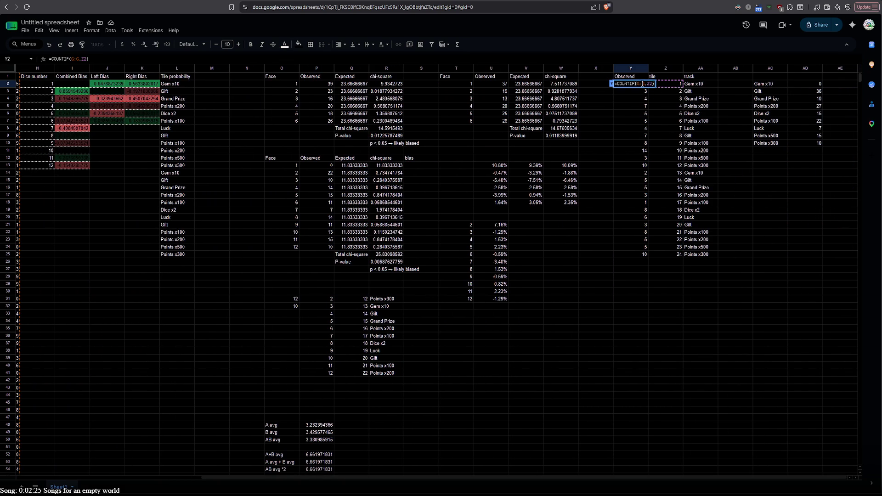
click(639, 84)
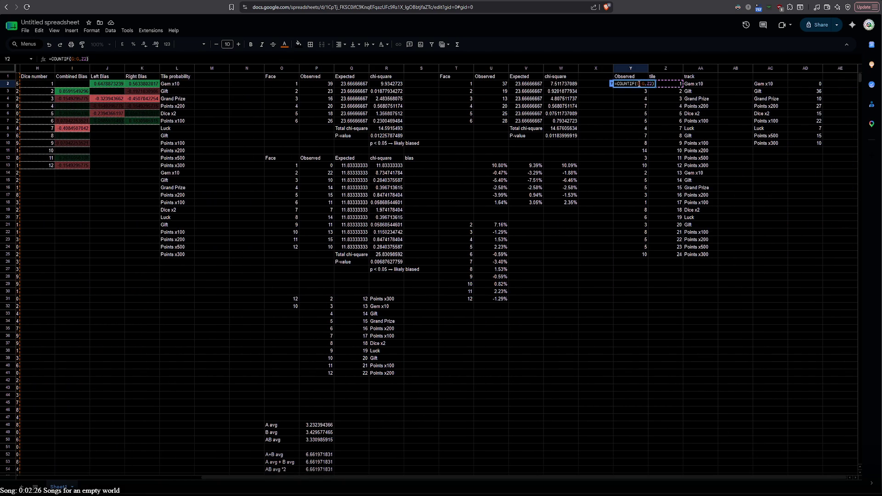
click(800, 83)
double_click(800, 83)
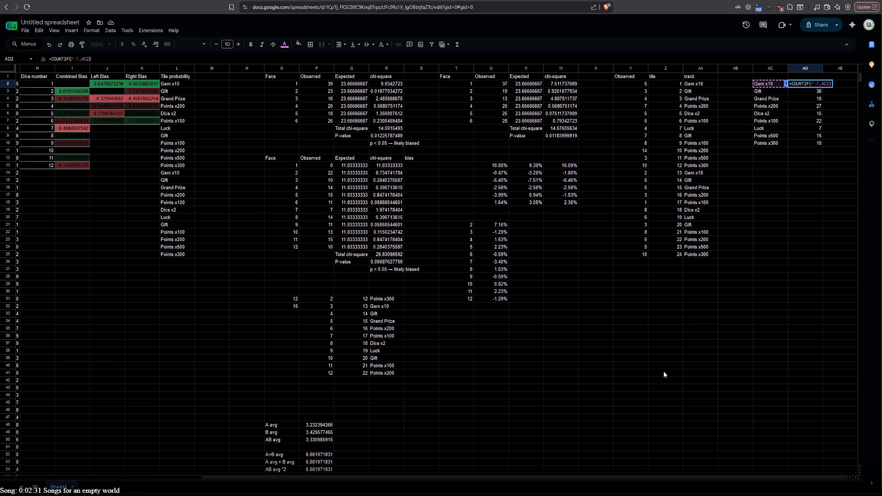
mouse_move(641, 479)
mouse_down()
mouse_move(400, 480)
mouse_move(755, 458)
mouse_up()
key(Left)
key(Left)
- Correct AD2's label reference to AC2 and commit the formula
key(Return)
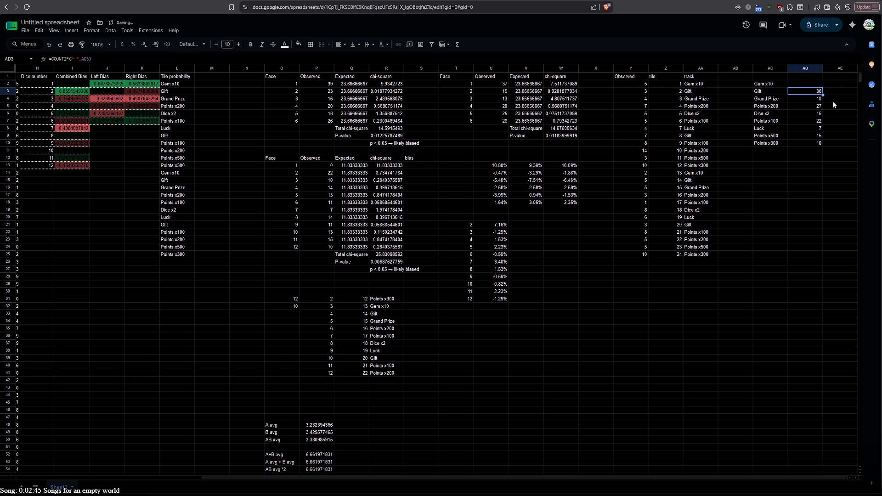
click(811, 86)
double_click(811, 84)
click(827, 83)
key(BackSpace)
text(d)
key(BackSpace)
text(c)
key(Return)
- Review the count formulas in AD3, AD5 and Y5, Y7, Y20, Y9
double_click(809, 90)
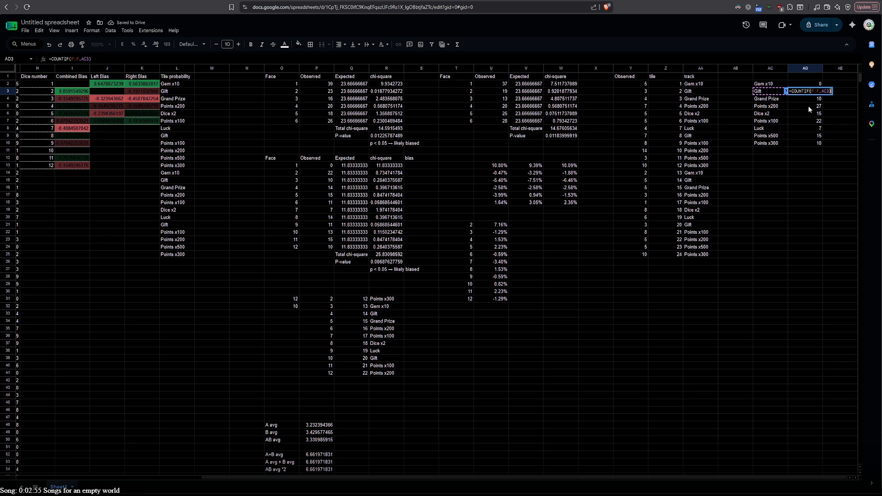
double_click(808, 107)
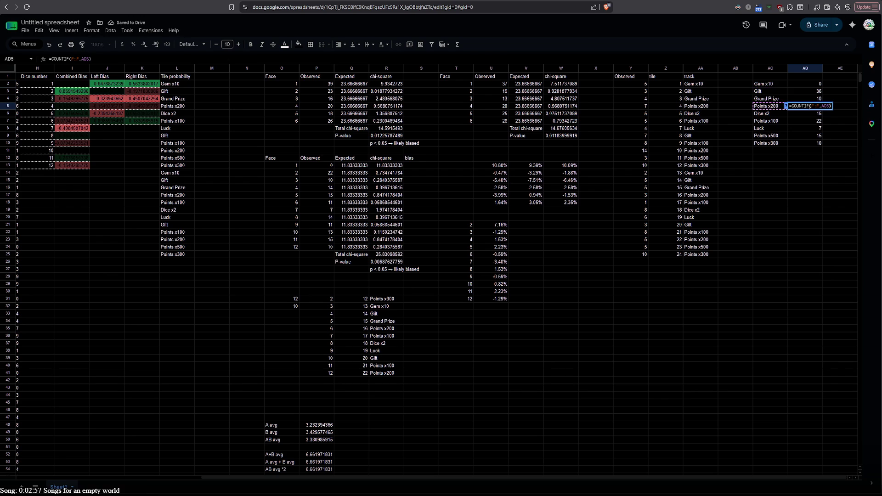
click(806, 118)
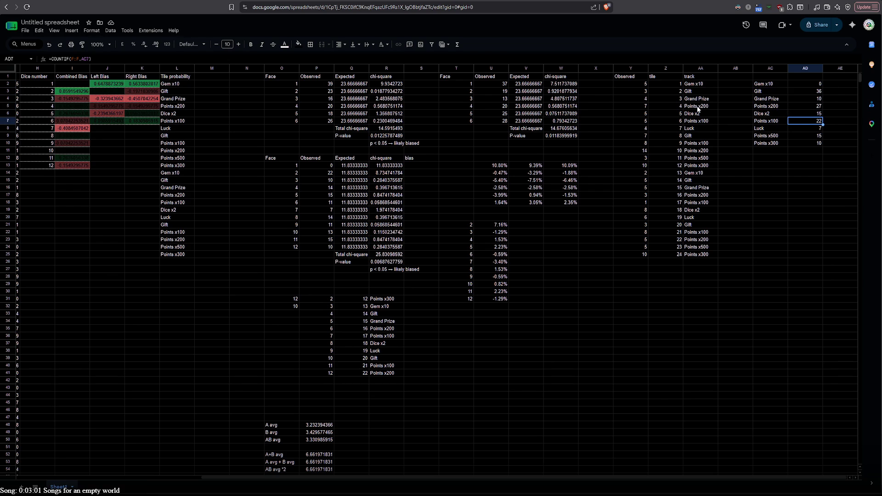
click(641, 108)
click(641, 120)
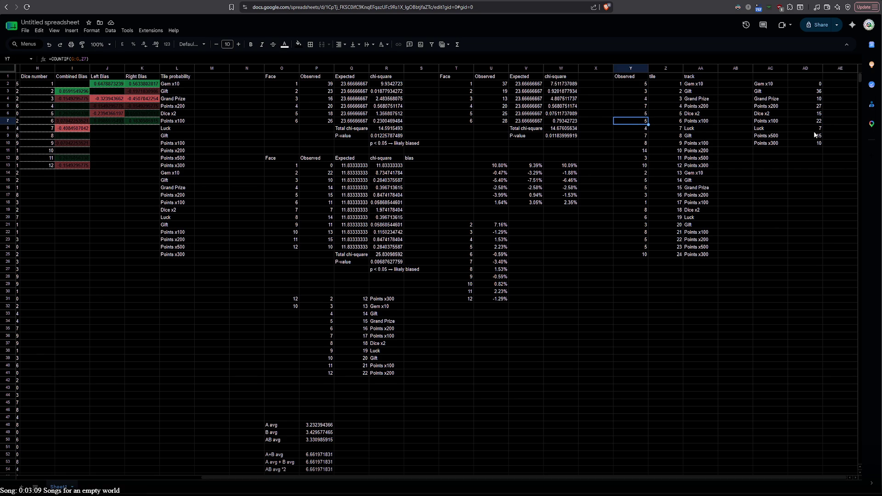
click(641, 217)
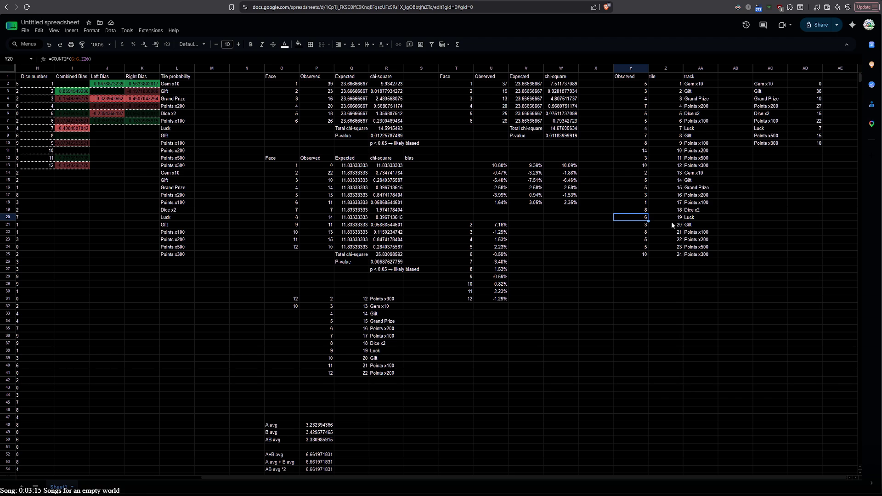
click(630, 135)
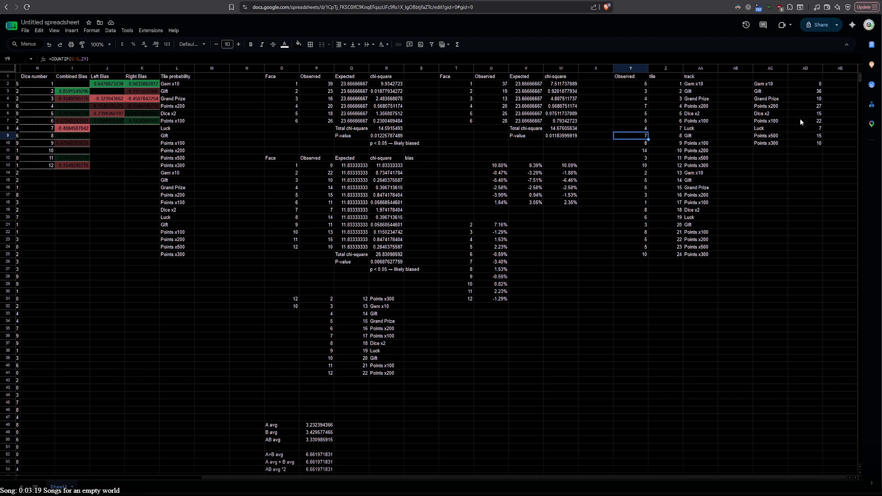
double_click(805, 129)
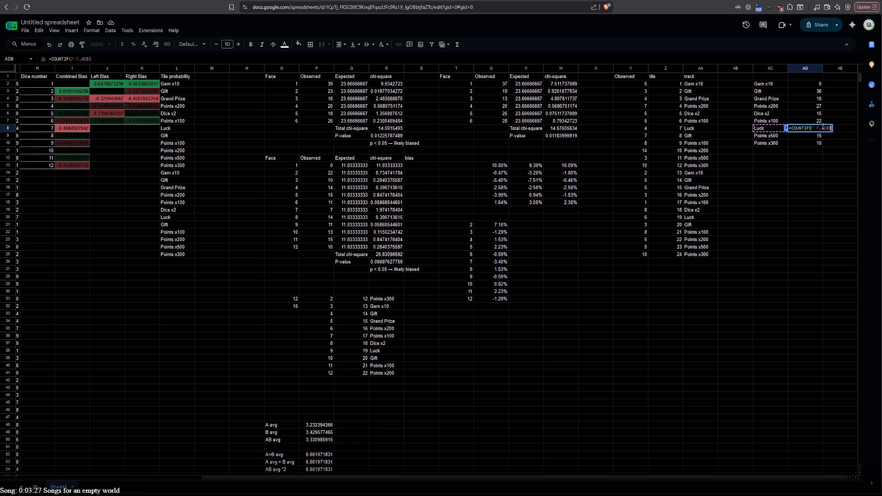
- Rewrite the Luck count in AD8 as =COUNTIF(Y2:Y26,AC8)
click(820, 129)
text(t)
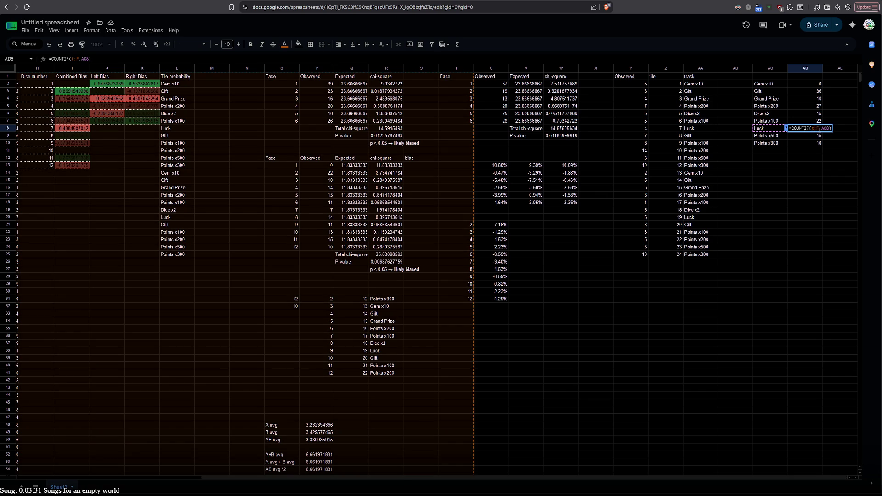
key(BackSpace)
text(y)
key(BackSpace)
text(y)
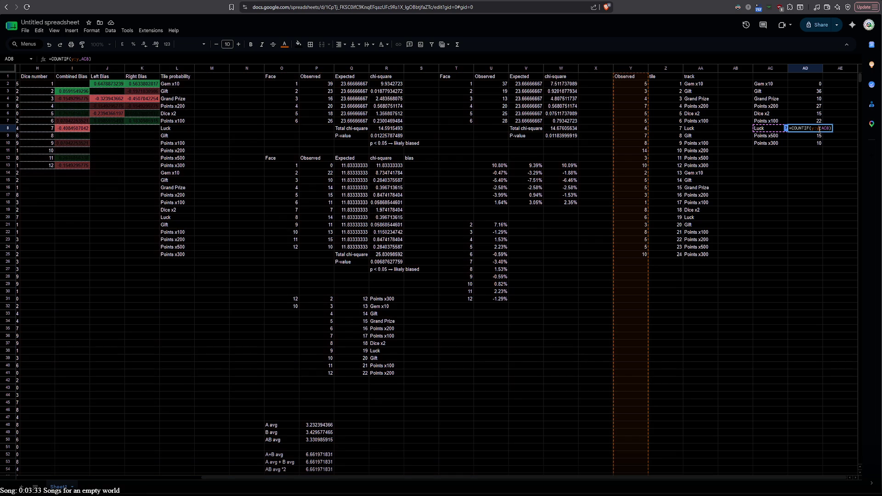
text(:)
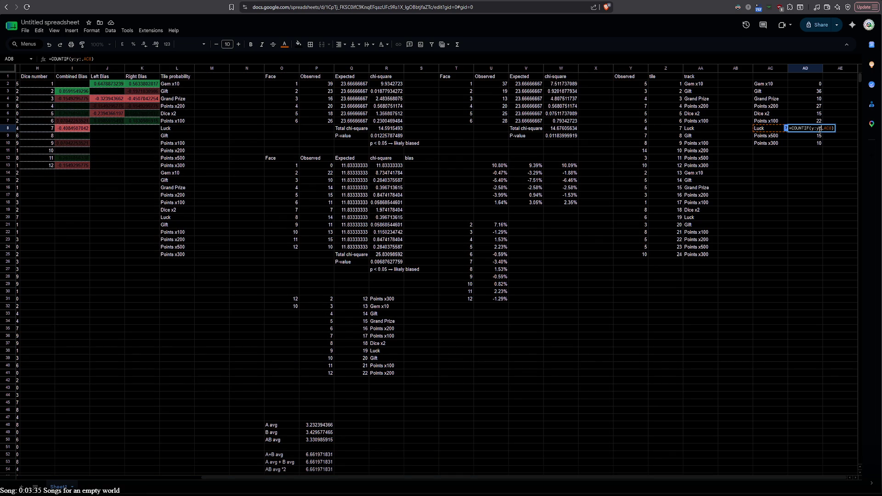
text(36)
key(BackSpace)
key(BackSpace)
text(26)
key(Left)
key(Left)
key(BackSpace)
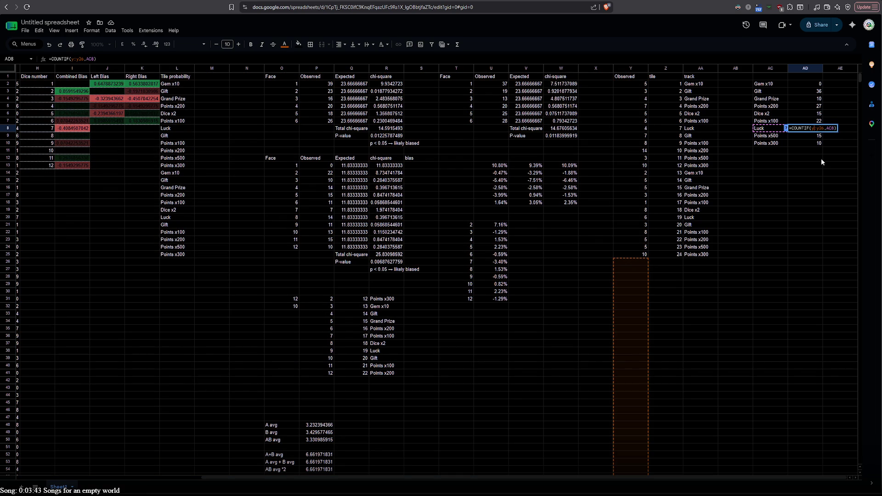
text(2)
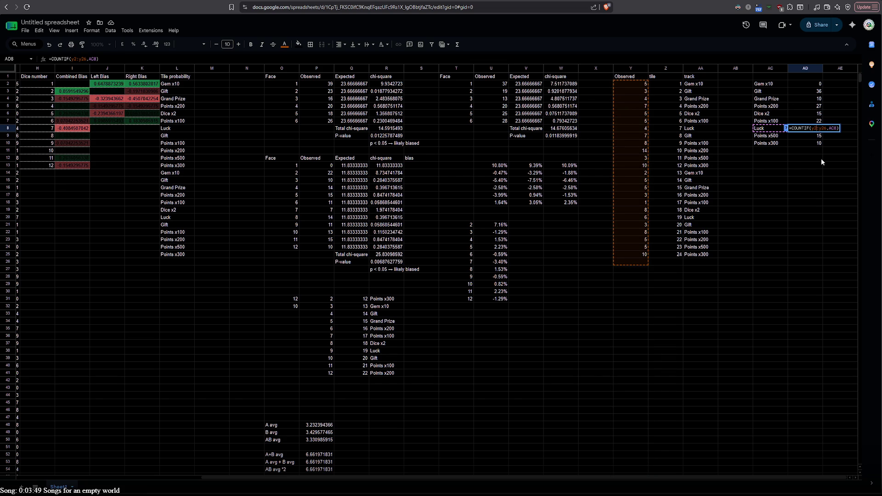
key(Return)
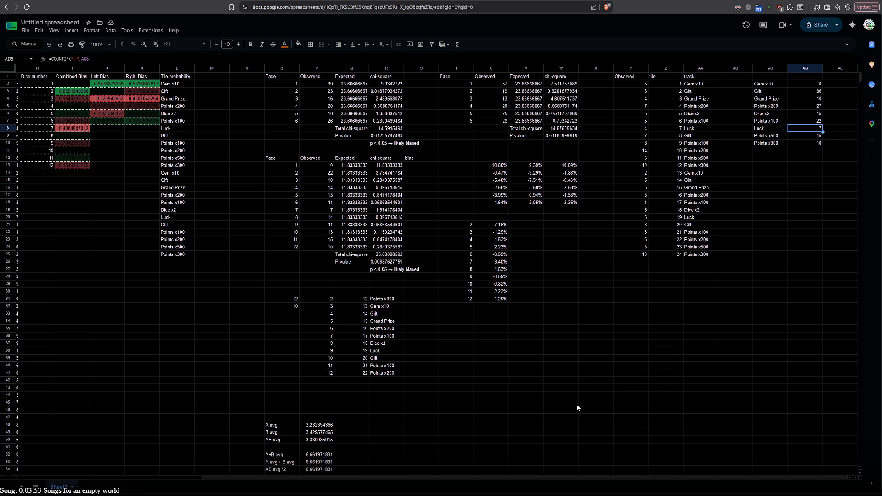
drag(469, 478, 286, 485)
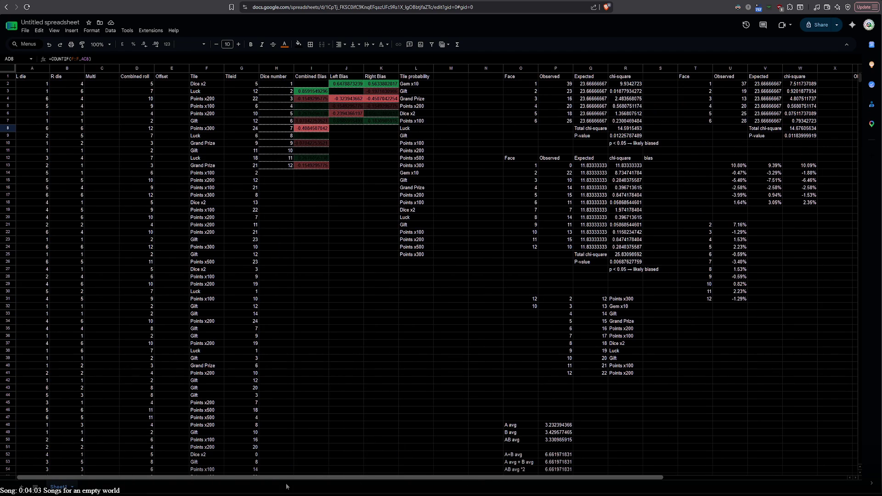
mouse_move(286, 478)
mouse_down()
mouse_move(563, 481)
mouse_move(356, 486)
mouse_up()
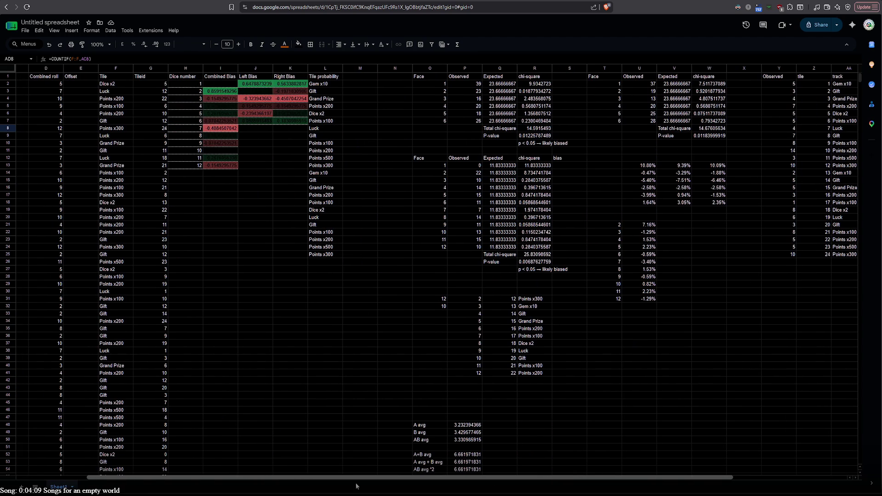
scroll(123, 240, down, 4)
scroll(123, 240, down, 11)
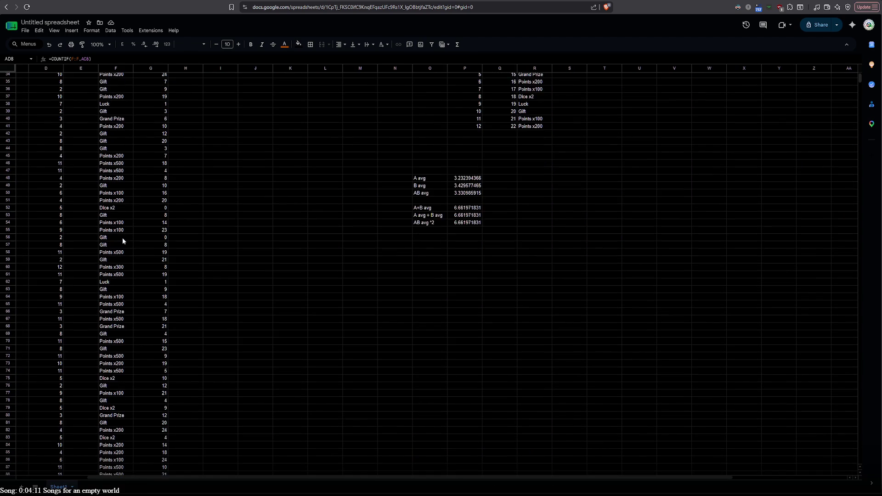
scroll(123, 240, down, 4)
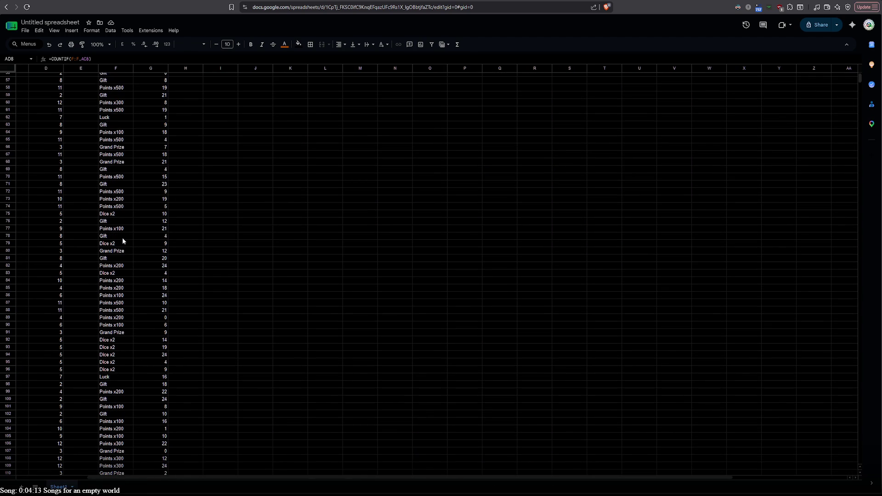
scroll(122, 240, down, 4)
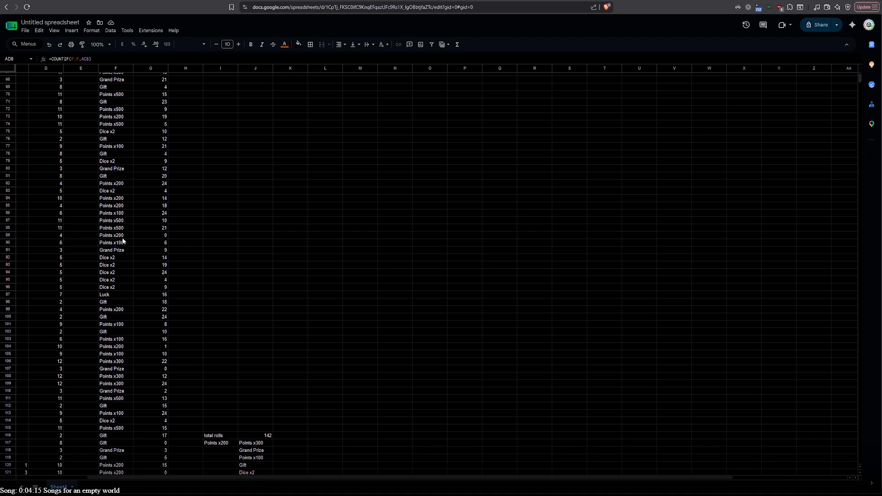
scroll(123, 239, down, 4)
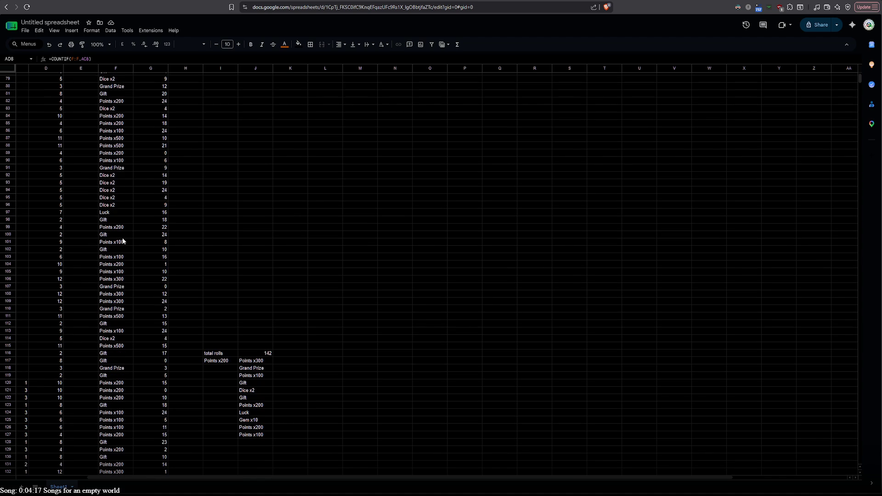
scroll(122, 239, down, 4)
scroll(122, 239, down, 4)
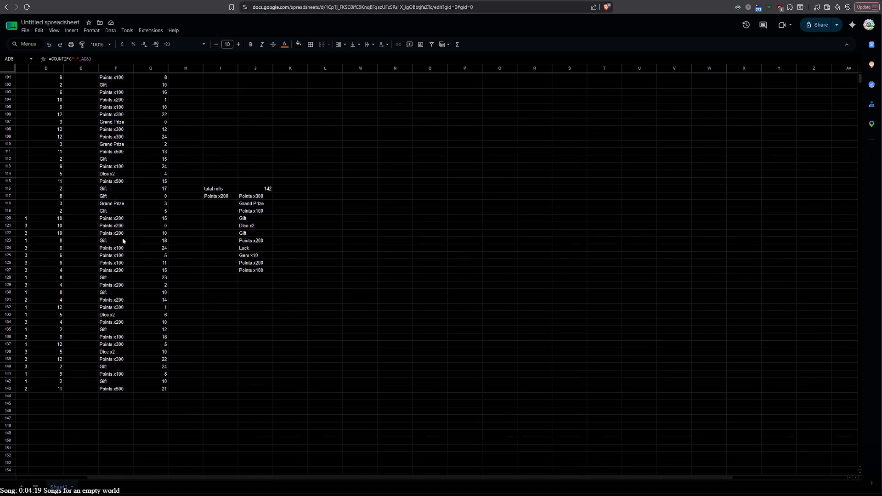
scroll(123, 240, up, 10)
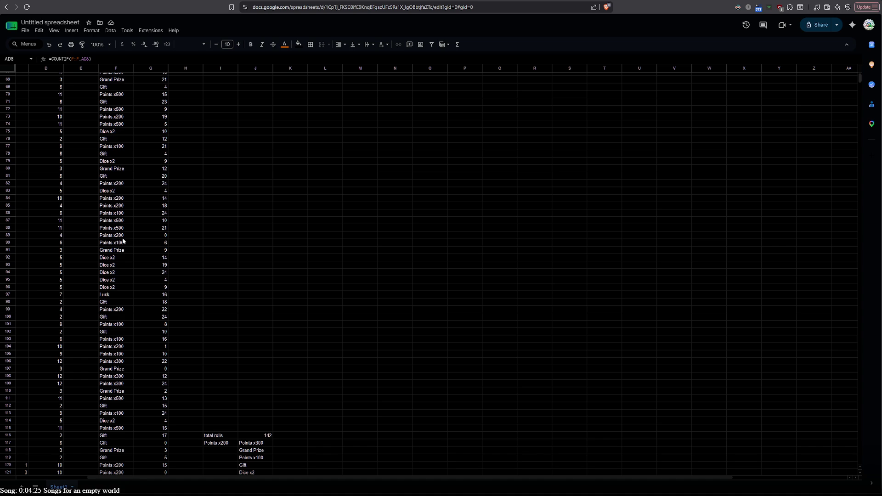
scroll(123, 240, up, 14)
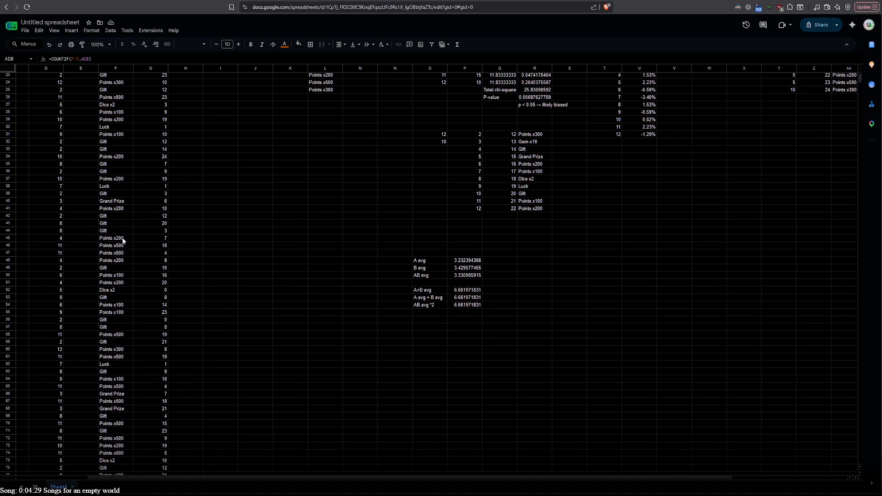
scroll(123, 241, up, 7)
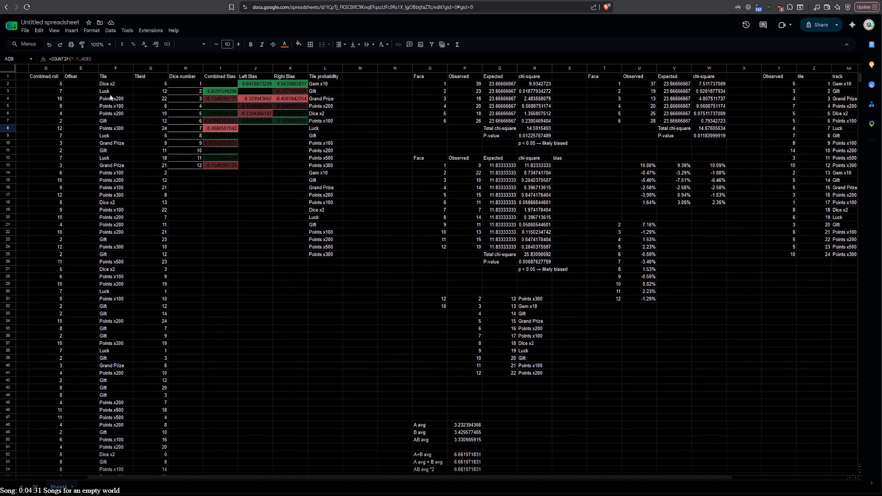
click(109, 93)
double_click(98, 84)
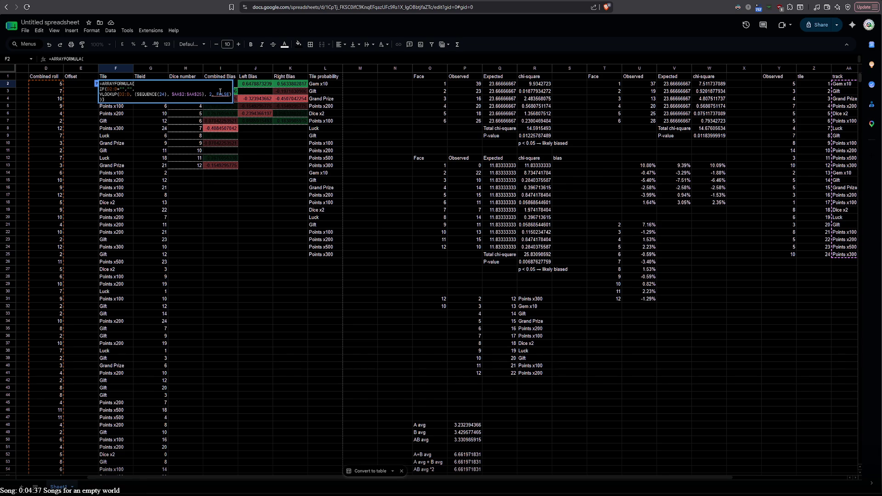
click(287, 328)
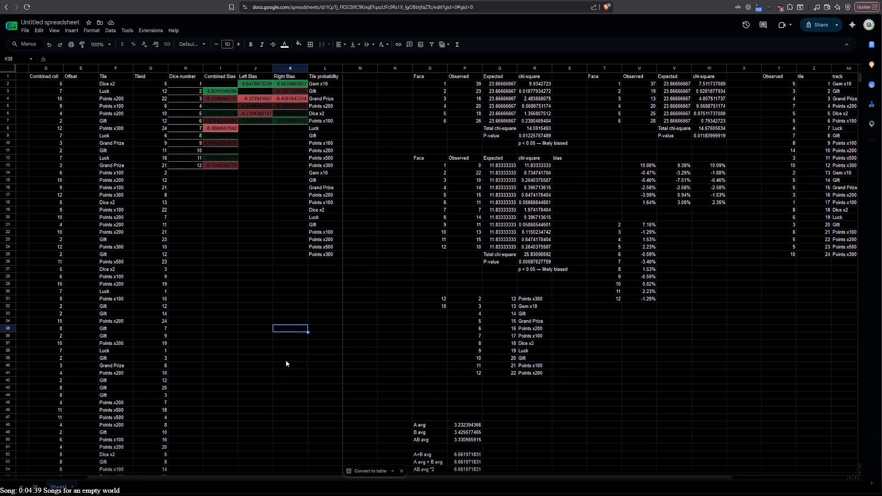
drag(269, 477, 282, 478)
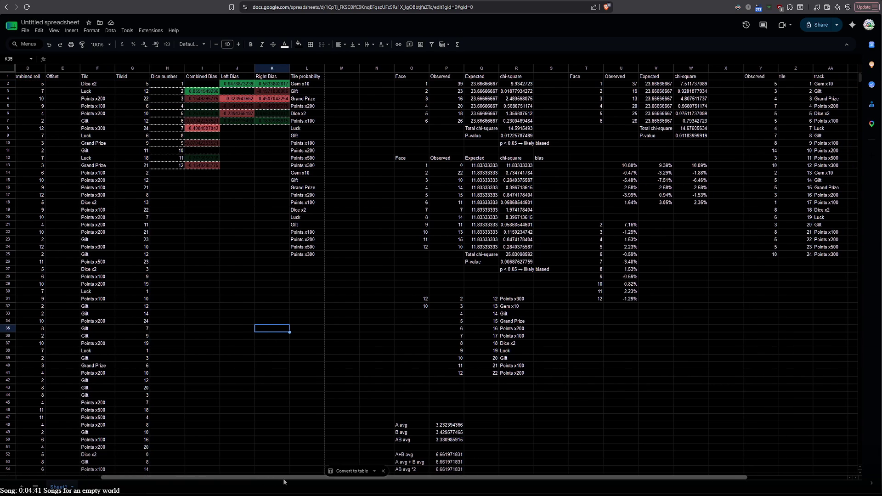
scroll(686, 249, right, 5)
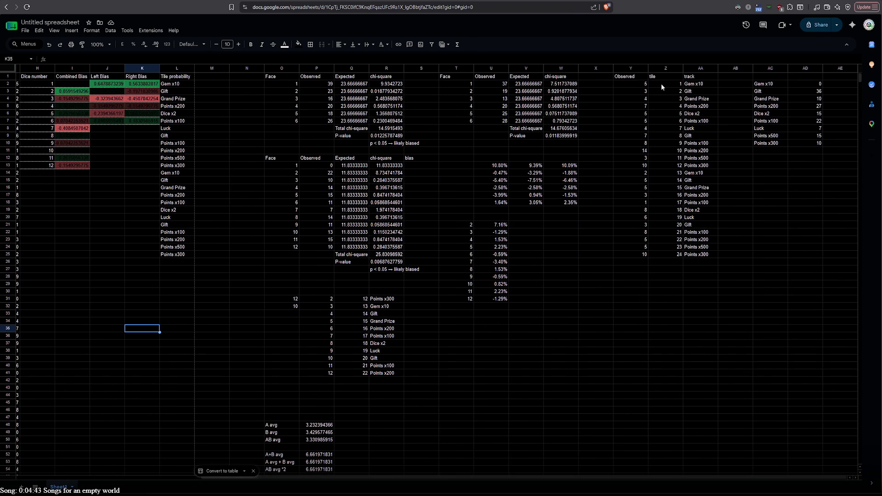
double_click(643, 83)
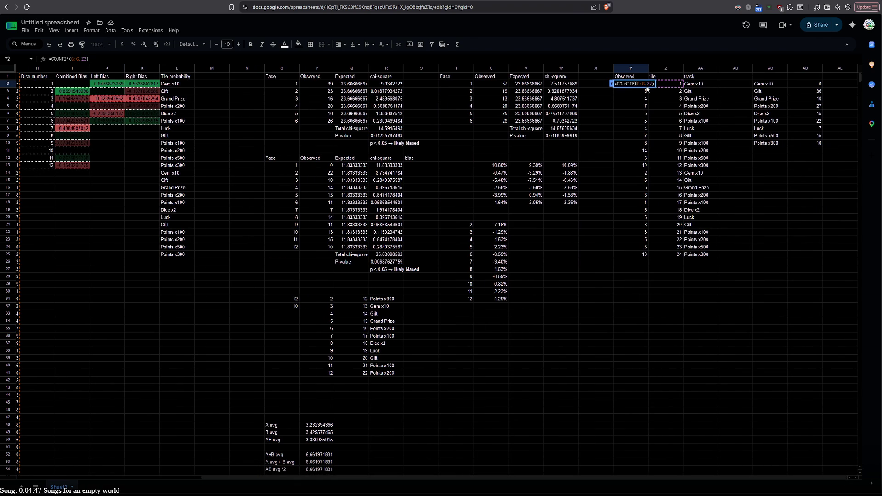
click(632, 94)
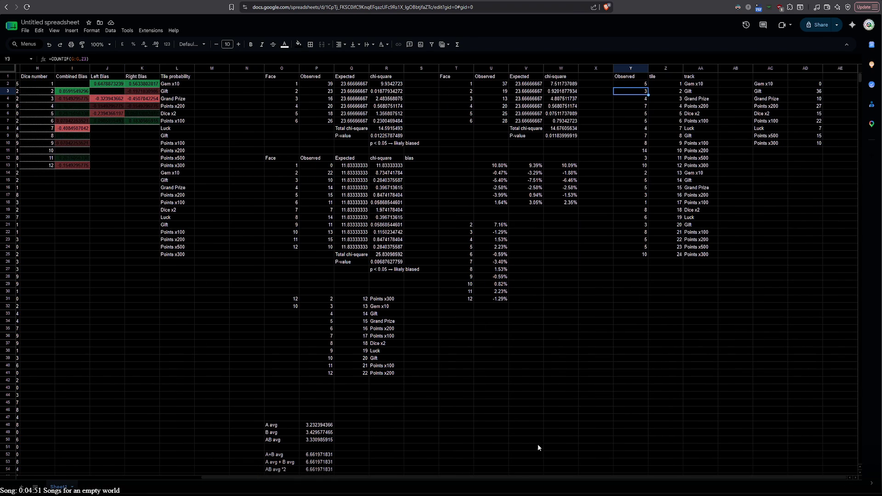
mouse_move(518, 481)
mouse_down()
mouse_move(374, 475)
mouse_move(543, 464)
mouse_up()
click(690, 115)
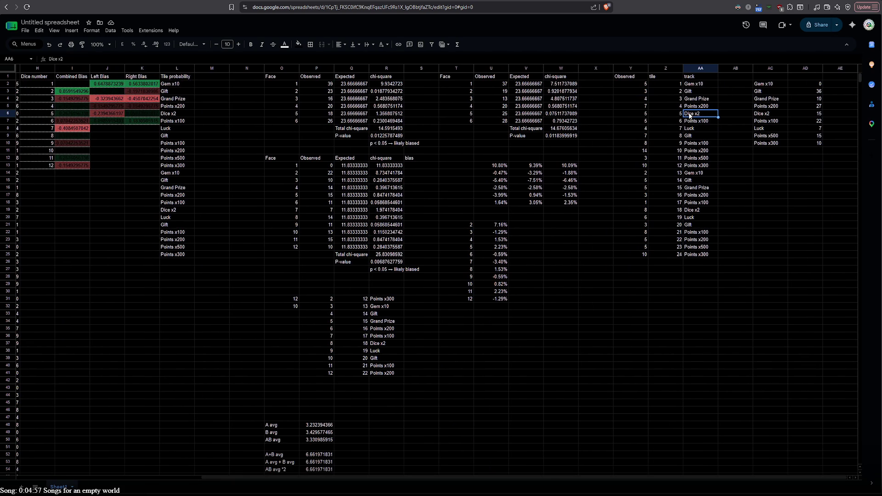
double_click(635, 115)
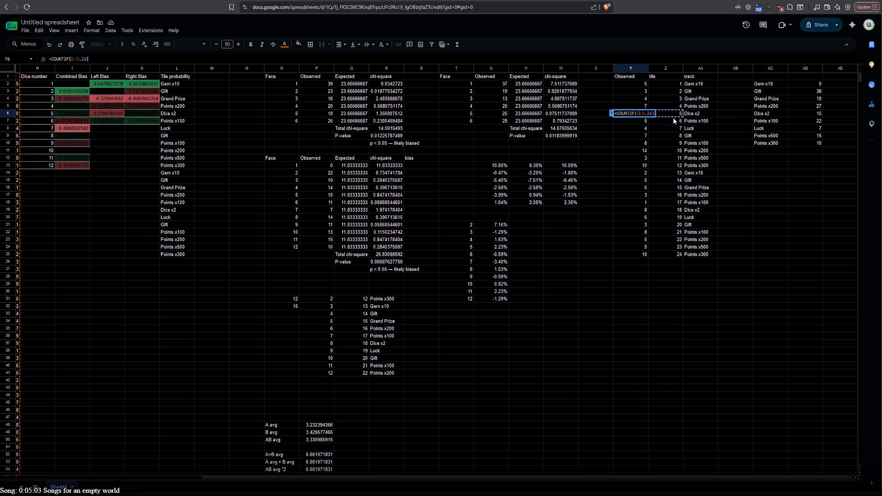
key(Escape)
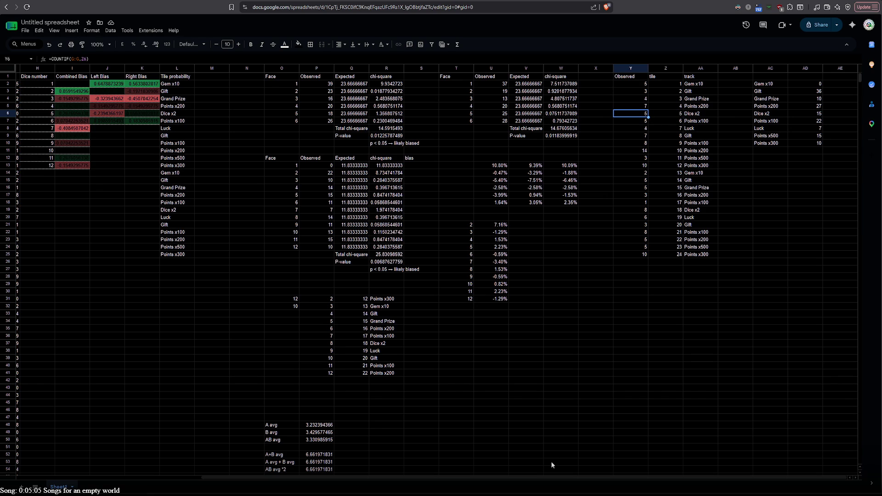
double_click(685, 114)
- Search the sheet for 'Dice x2' and scroll through its 22 highlighted matches
key(Escape)
key(ctrl+f)
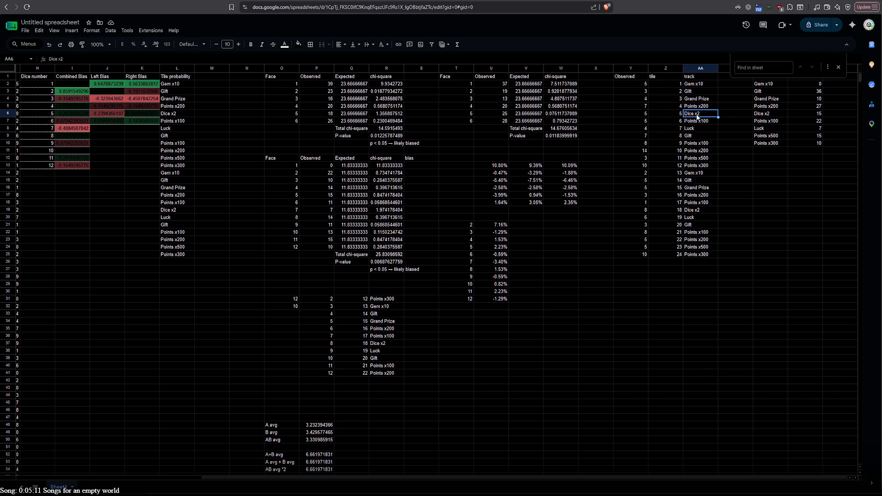
key(ctrl+v)
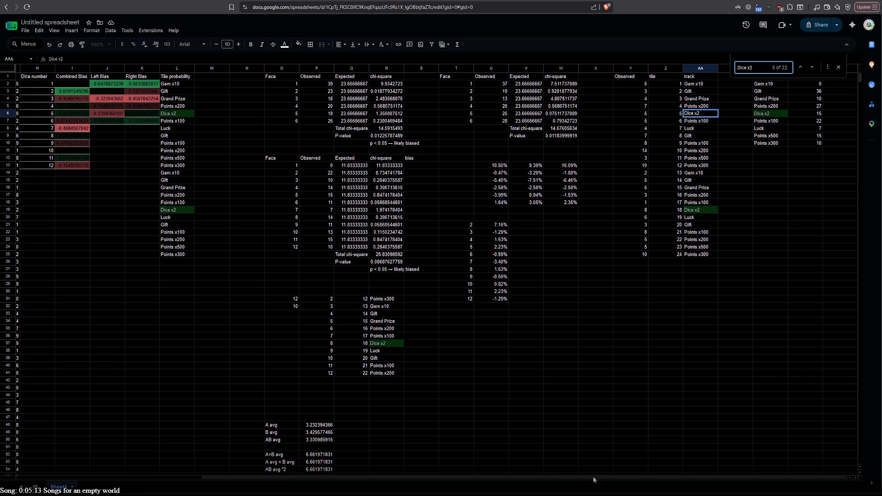
drag(593, 479, 377, 480)
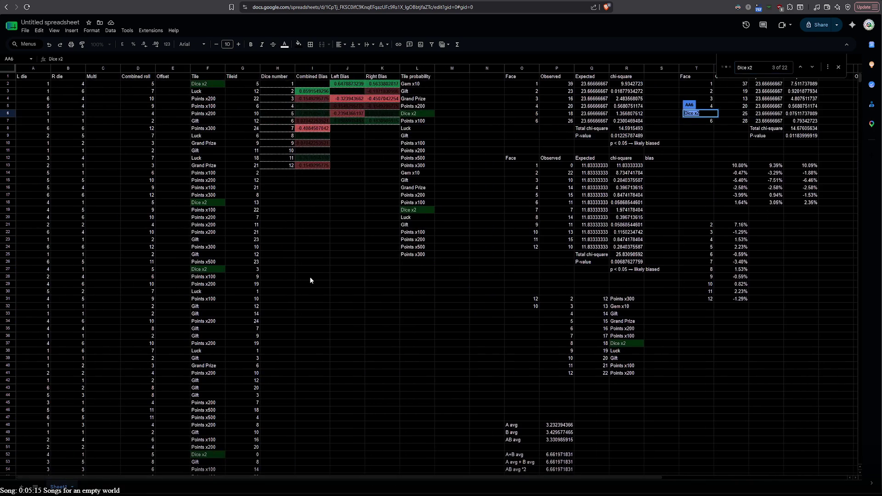
scroll(310, 279, down, 15)
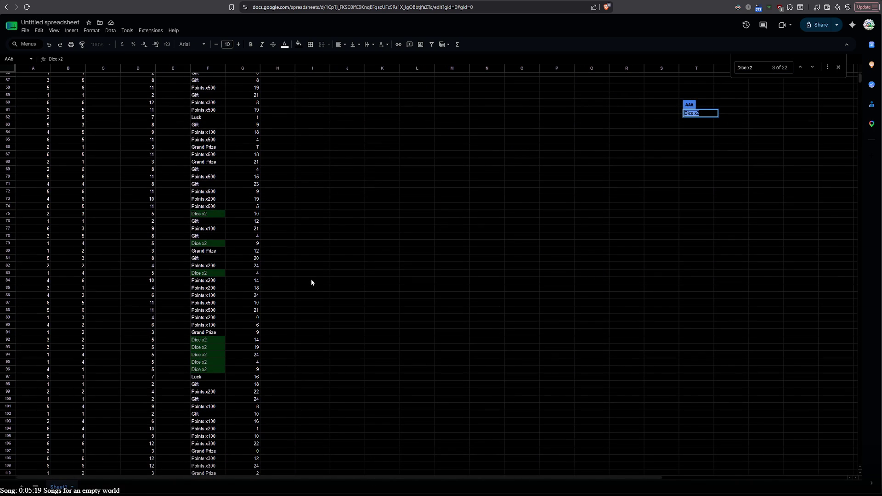
scroll(310, 279, up, 15)
mouse_move(359, 476)
mouse_down()
mouse_move(506, 478)
mouse_move(611, 464)
mouse_up()
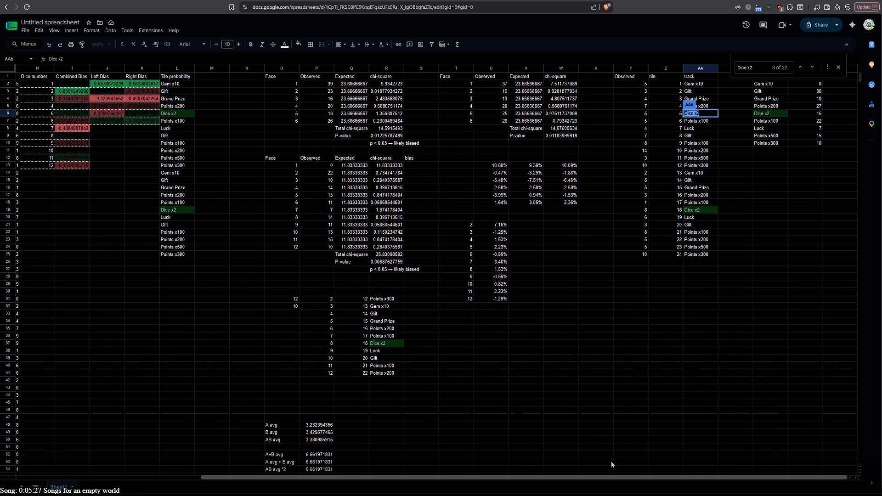
scroll(296, 375, down, 15)
scroll(296, 375, left, 5)
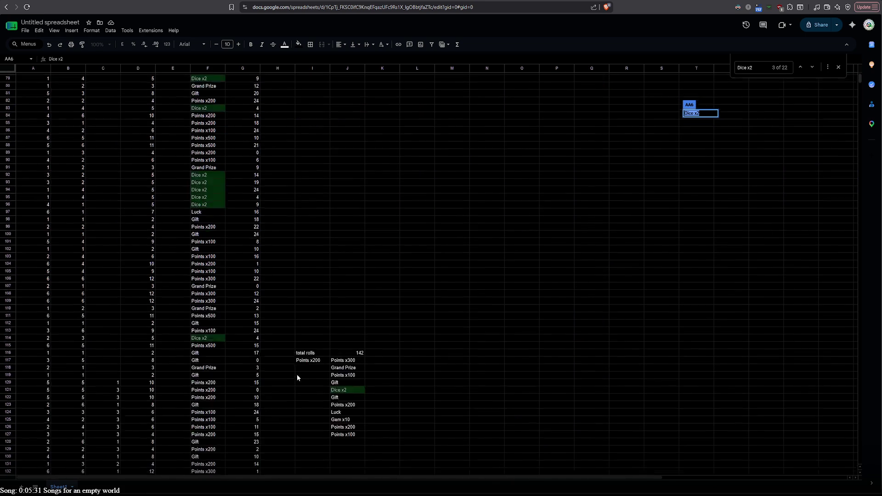
scroll(297, 374, up, 15)
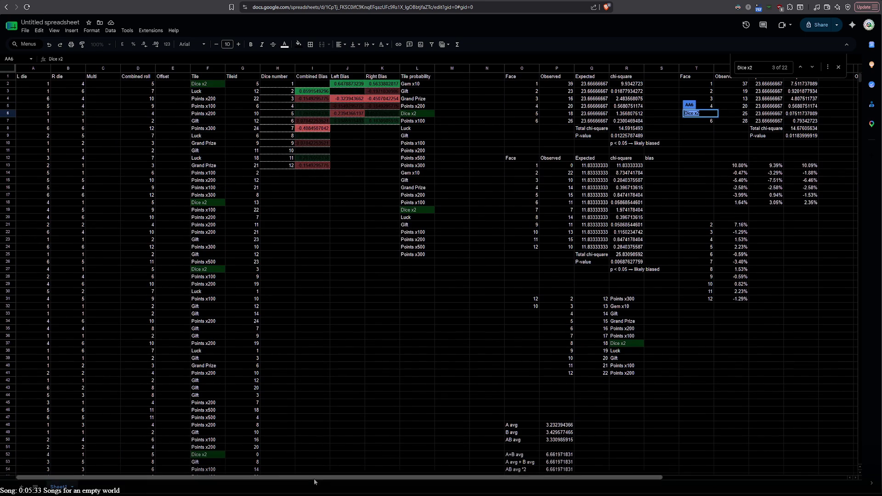
drag(313, 479, 582, 456)
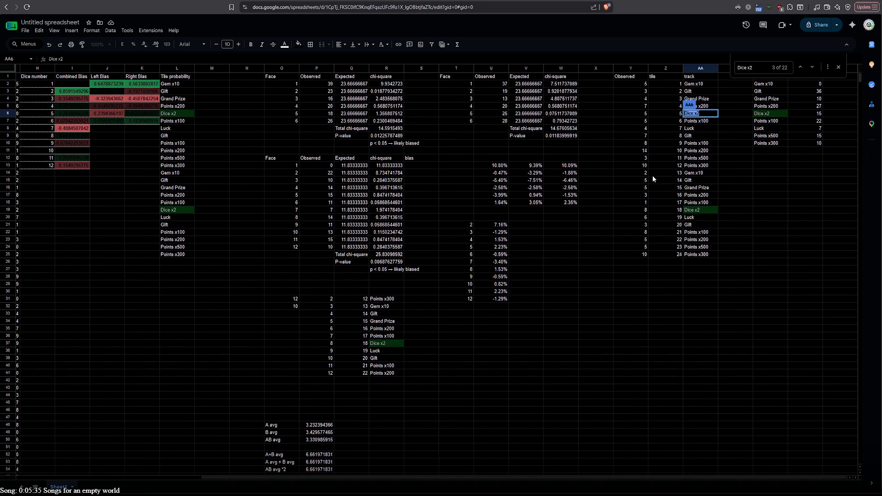
click(703, 173)
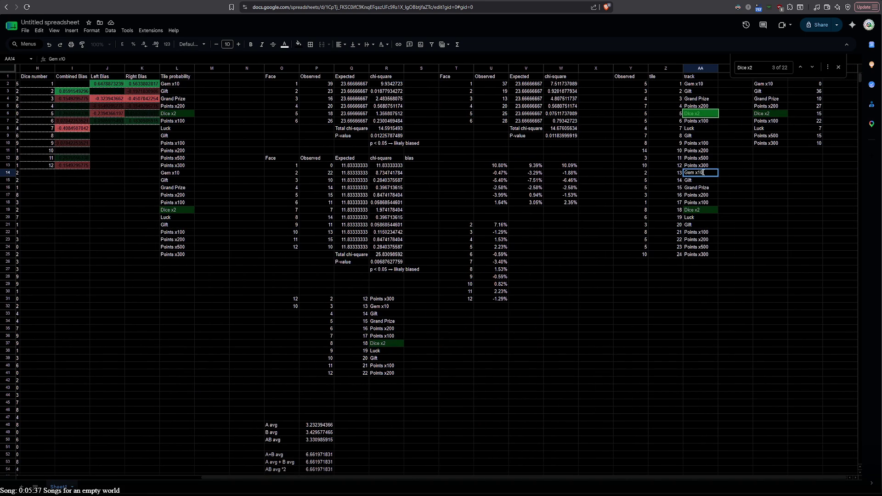
- Search the sheet for 'Gem x10' copied from AA14 and review the matches
key(ctrl+c)
key(ctrl+f)
key(ctrl+v)
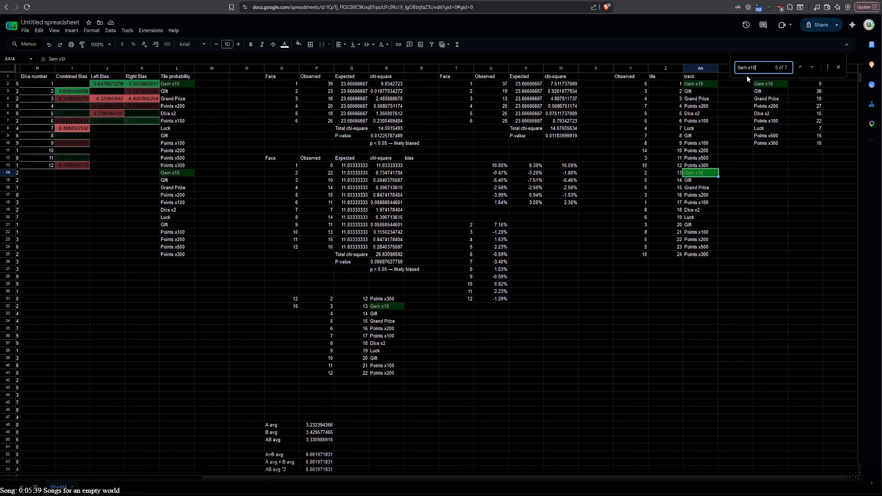
drag(528, 477, 319, 478)
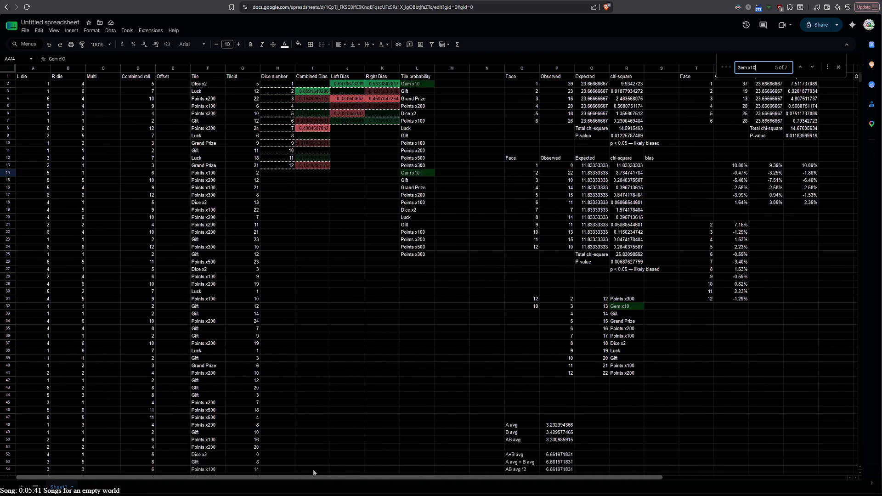
scroll(244, 352, down, 15)
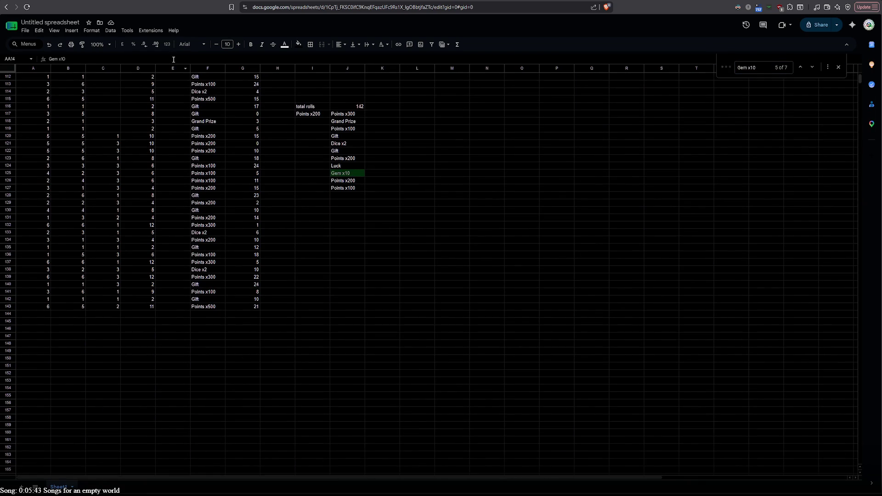
key(ctrl+BackSpace)
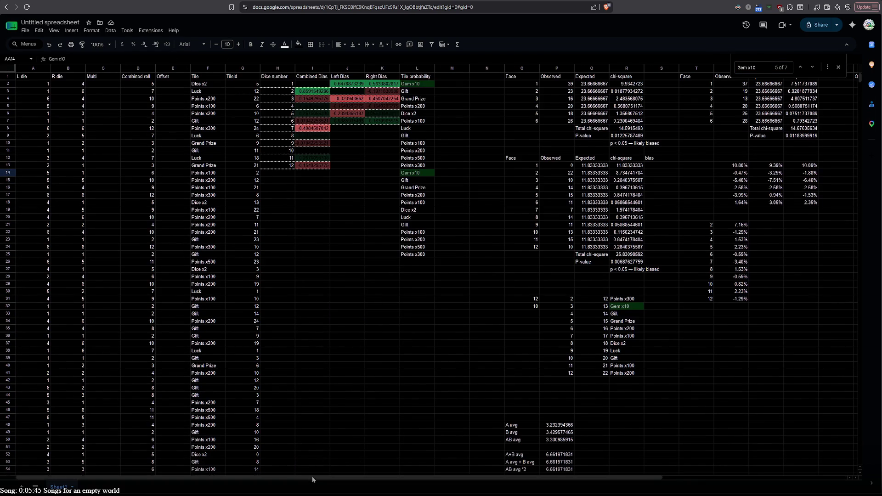
drag(312, 476, 585, 471)
- Search the sheet for the tile index 13 and review its eight matches
click(670, 173)
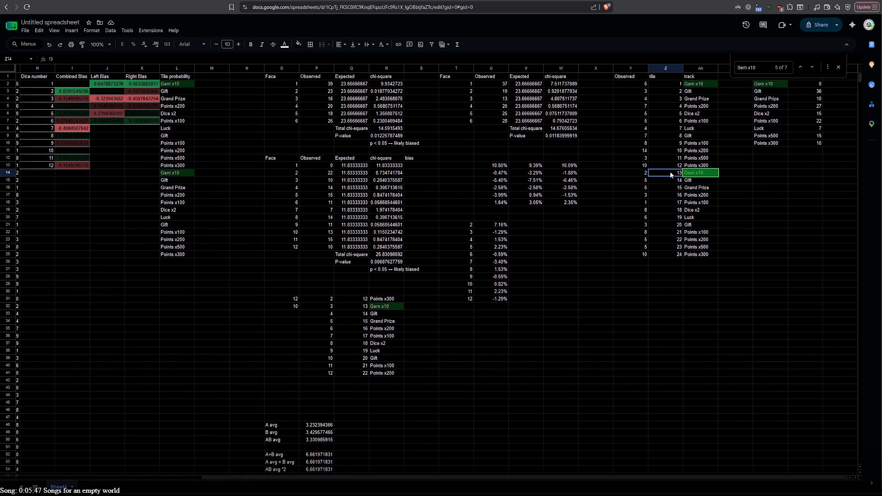
key(ctrl+f)
text(13)
drag(561, 476, 374, 476)
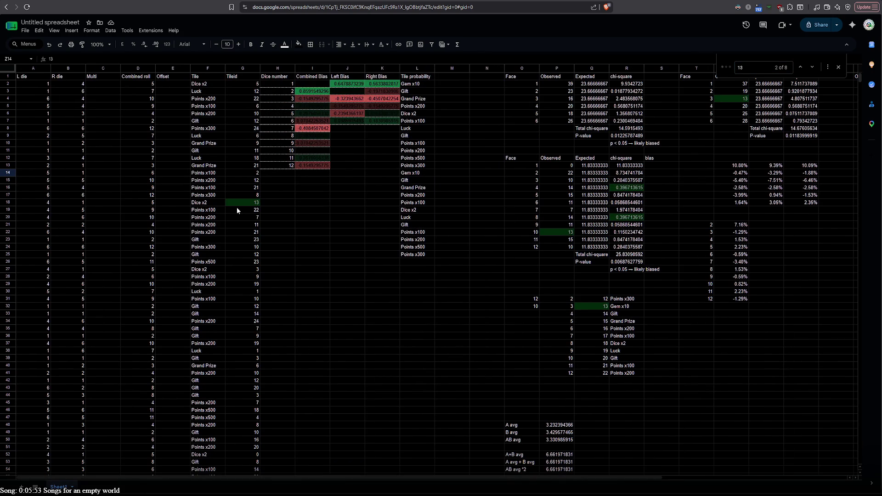
drag(362, 476, 633, 465)
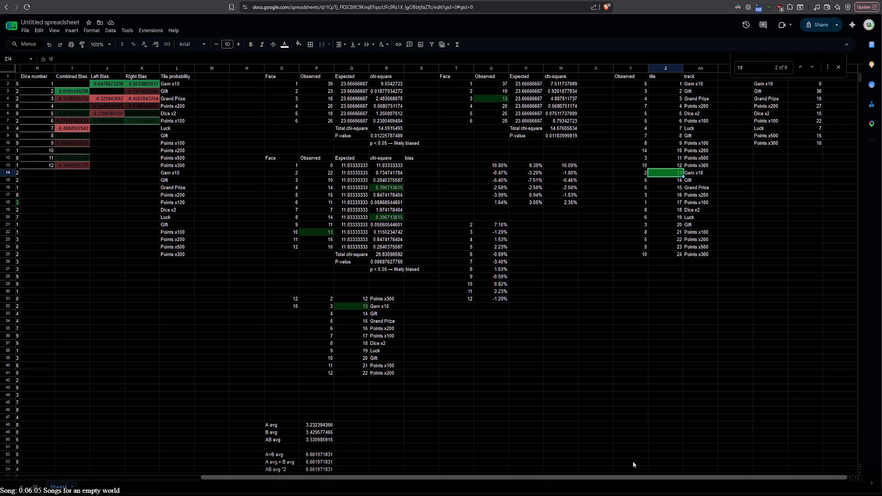
drag(512, 476, 328, 477)
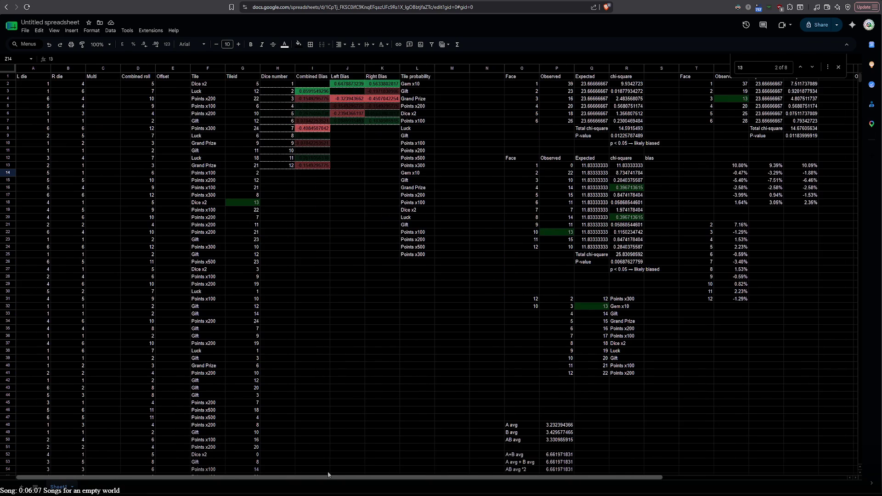
scroll(283, 403, down, 15)
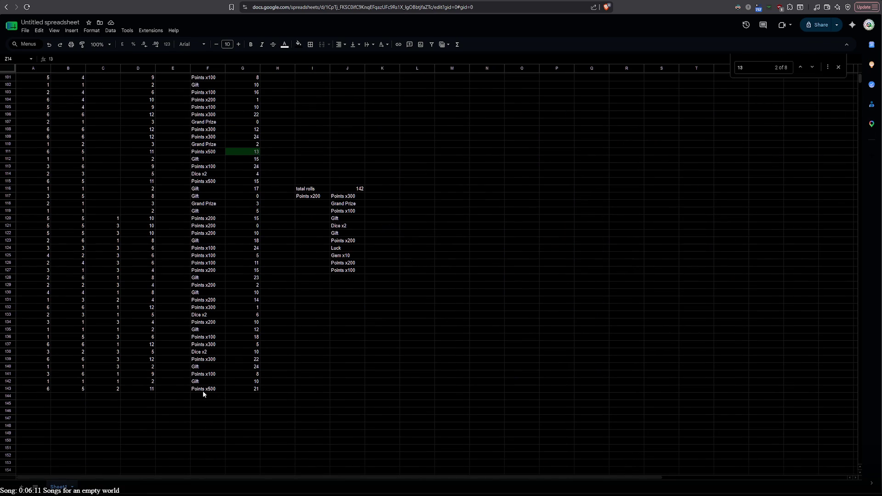
double_click(203, 390)
double_click(301, 197)
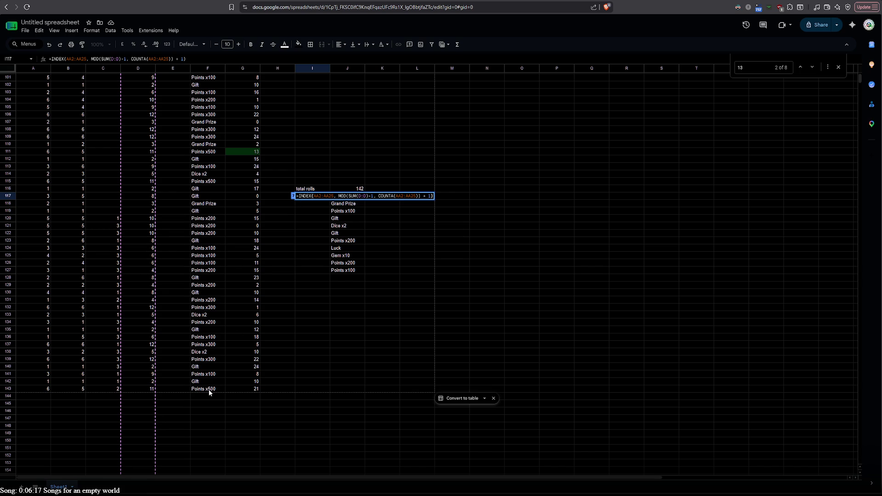
click(312, 300)
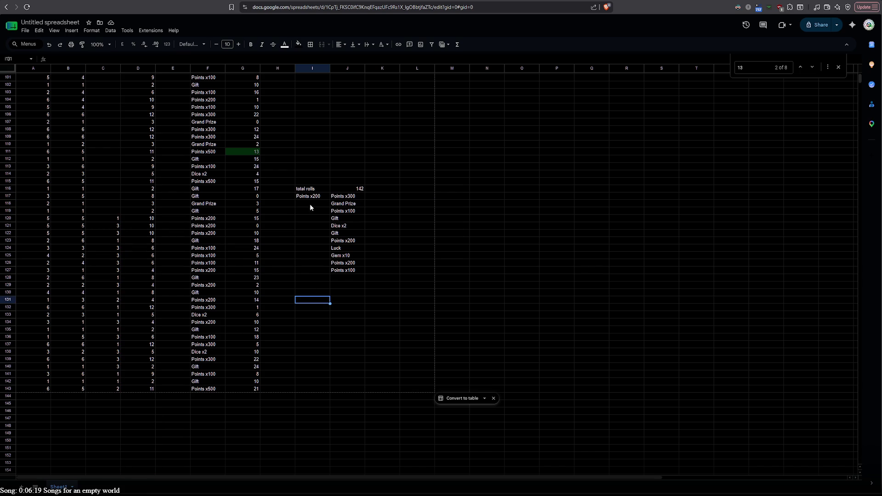
double_click(310, 200)
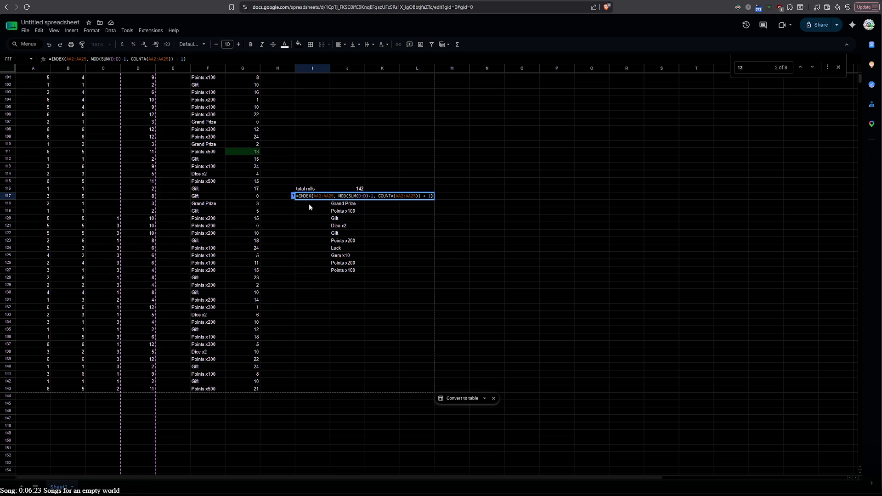
click(196, 388)
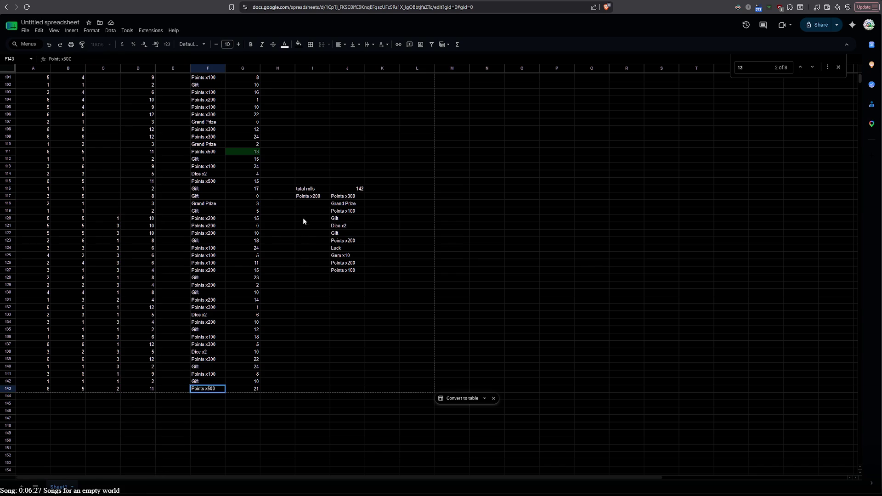
scroll(206, 224, up, 20)
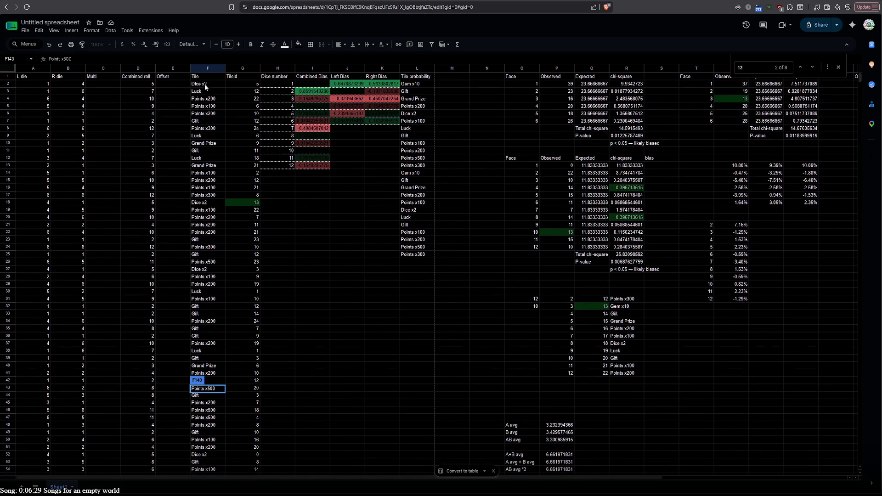
- Inspect the Tile formula in F2 and the tile name list in column AA
double_click(206, 84)
key(Escape)
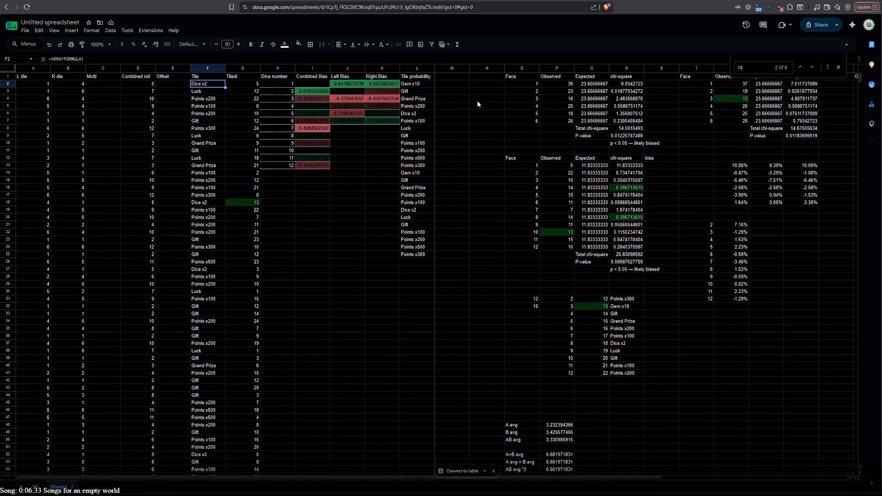
drag(501, 479, 555, 480)
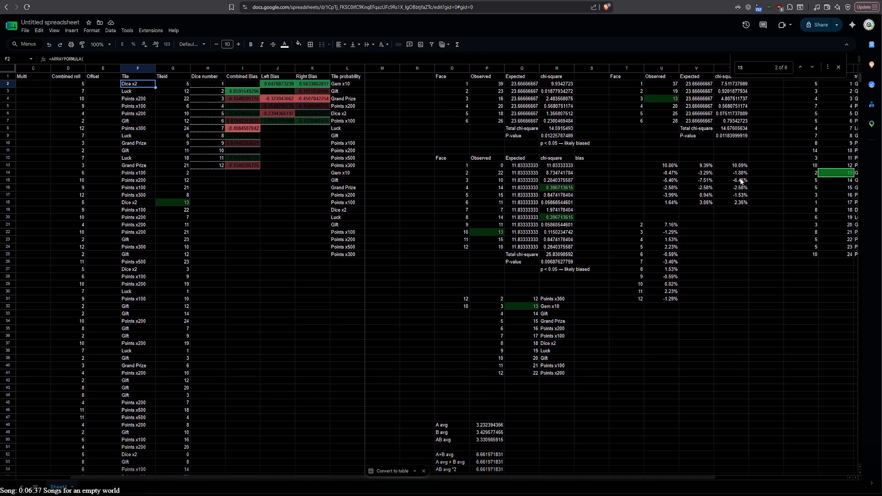
click(599, 475)
drag(600, 478, 628, 475)
click(826, 114)
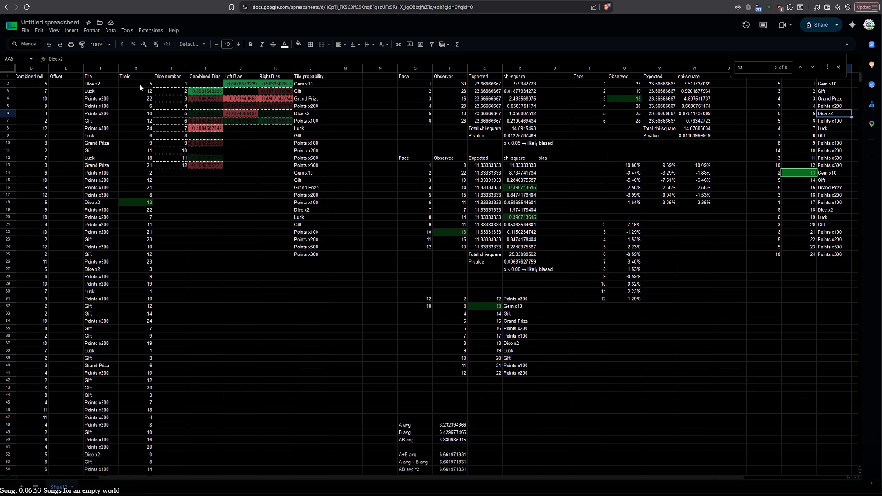
- Copy F2's full ARRAYFORMULA text and reload the crashed ChatGPT page
click(133, 82)
double_click(100, 84)
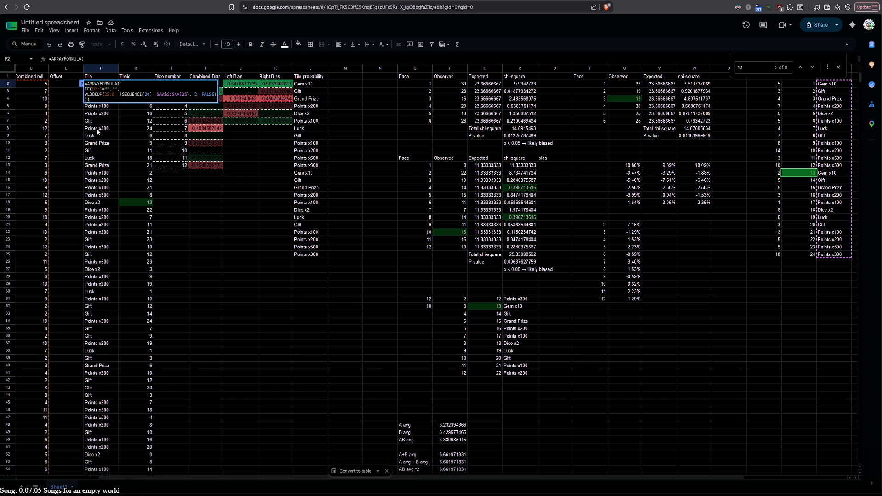
mouse_move(97, 101)
mouse_down()
mouse_move(133, 70)
mouse_move(119, 46)
mouse_up()
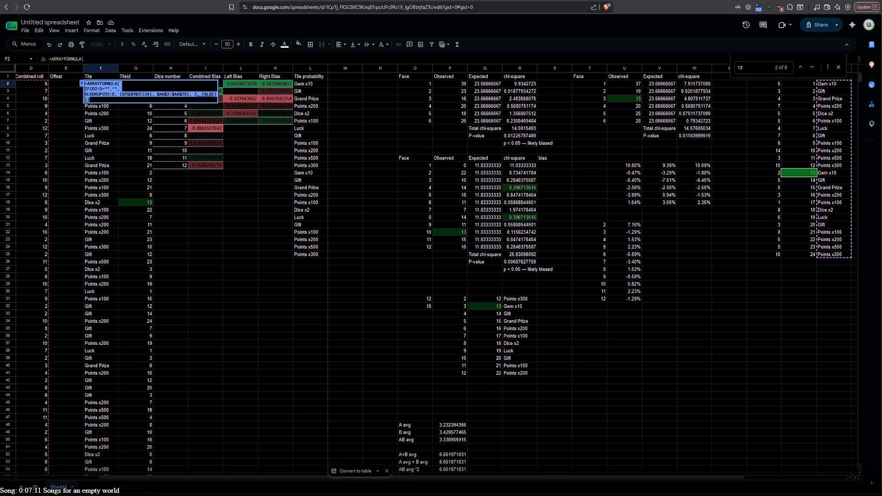
key(ctrl+Tab)
key(ctrl+Tab)
click(27, 7)
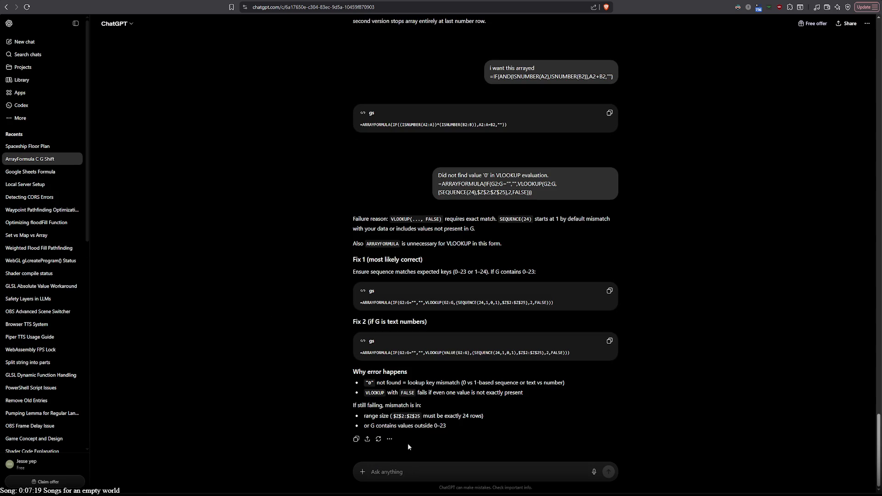
- Start a ChatGPT message saying 'this works but i w' with the ARRAYFORMULA pasted below
click(413, 465)
key(ctrl+v)
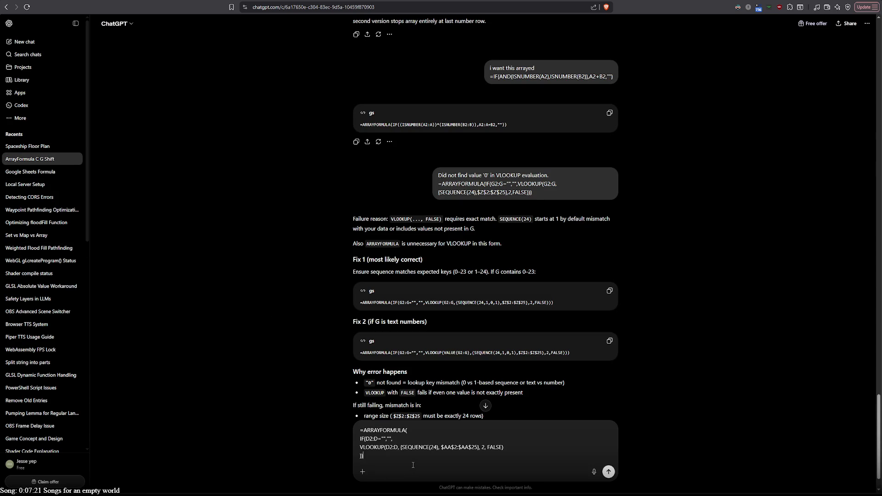
key(ctrl+a)
key(BackSpace)
text(this works but i w)
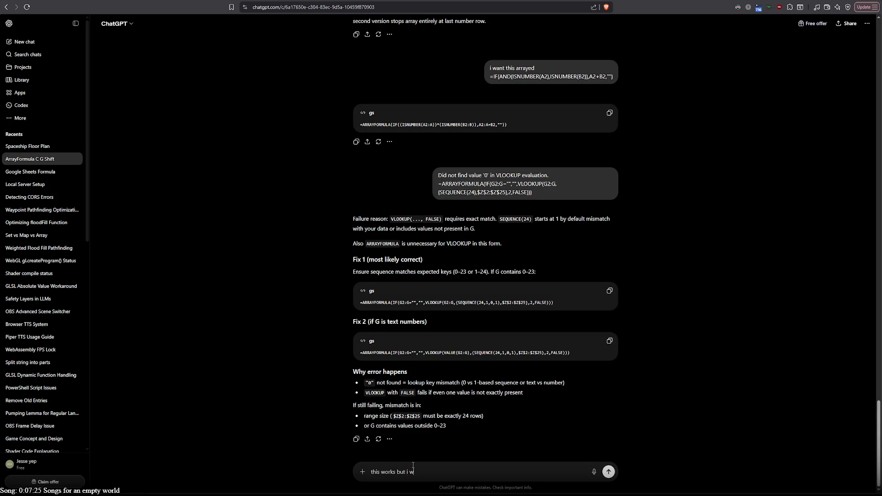
key(BackSpace)
key(BackSpace)
key(BackSpace)
key(shift+Return)
key(ctrl+v)
text(but i w)
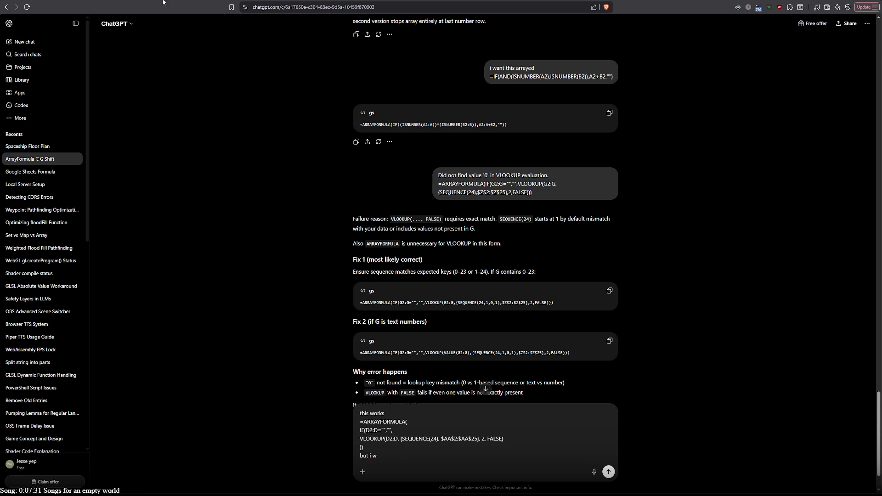
key(ctrl+Tab)
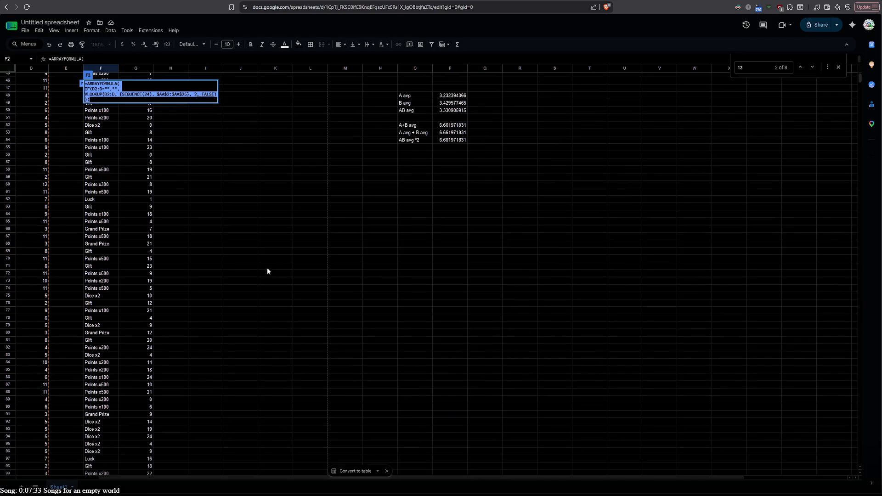
- Swap in I117's INDEX formula and finish the note: 'want it to be in an array and only adding up'
double_click(208, 362)
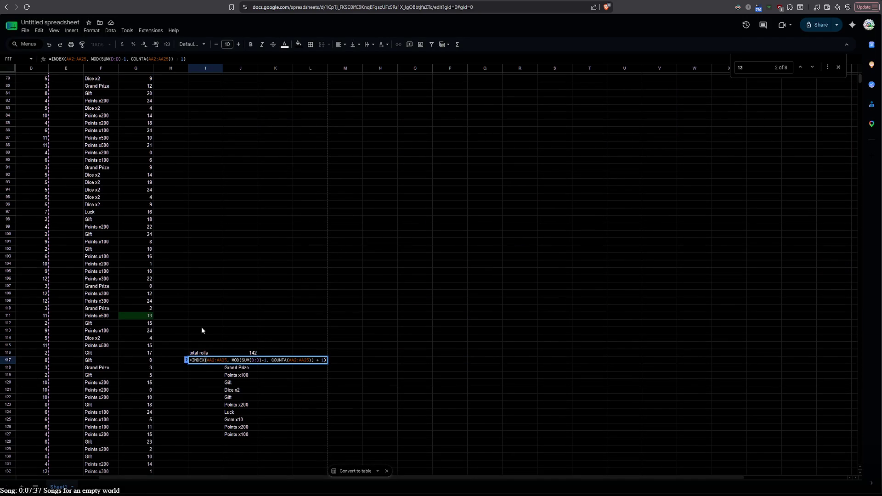
key(ctrl+a)
key(ctrl+c)
scroll(202, 329, up, 4)
scroll(201, 330, up, 10)
key(Right)
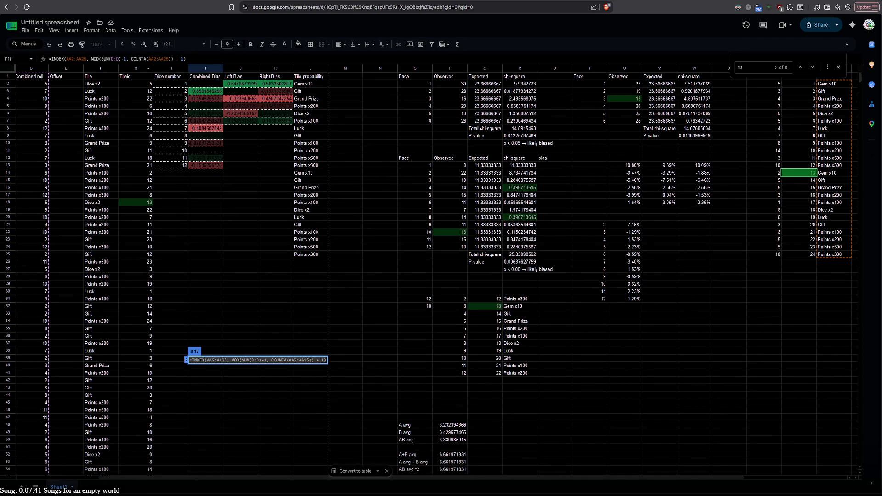
key(ctrl+Tab)
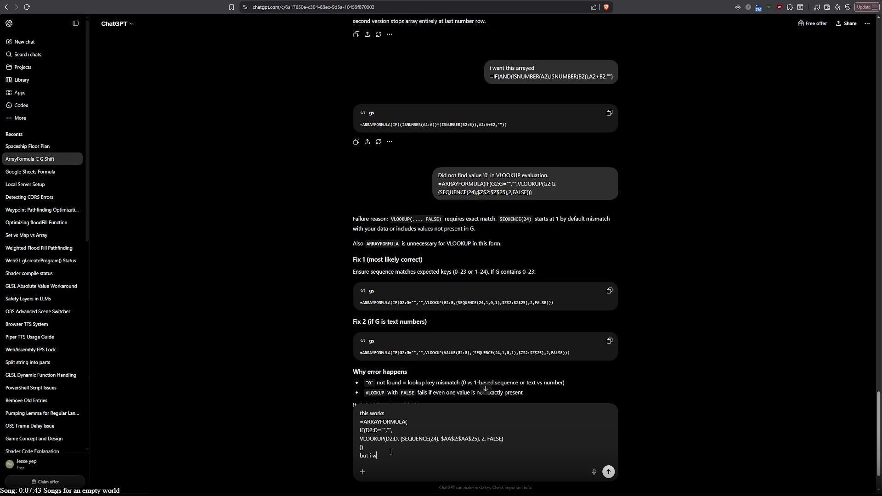
drag(375, 449, 358, 419)
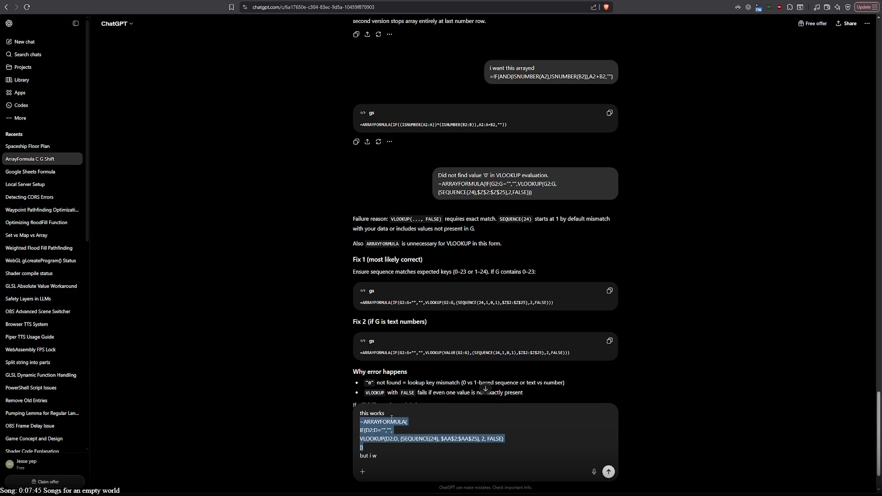
key(ctrl+v)
text(ant it to be in an array)
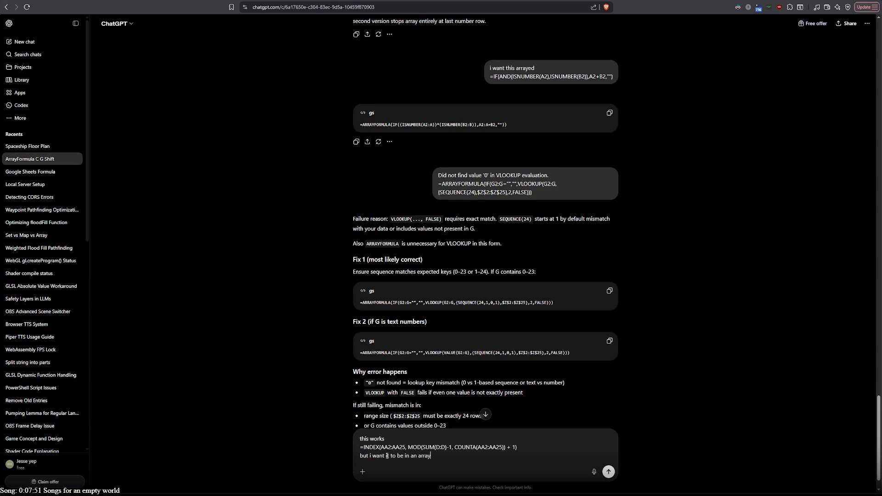
text( and only a)
text(dding up)
key(ctrl+Tab)
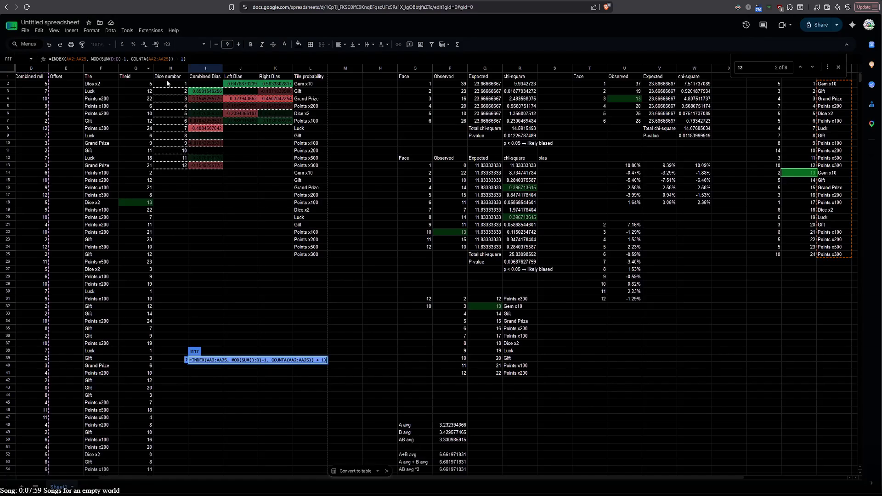
- Inspect the F2 Tile, G2 TileId, O32 MOD and O31 COUNTA formulas
click(90, 84)
key(ctrl+v)
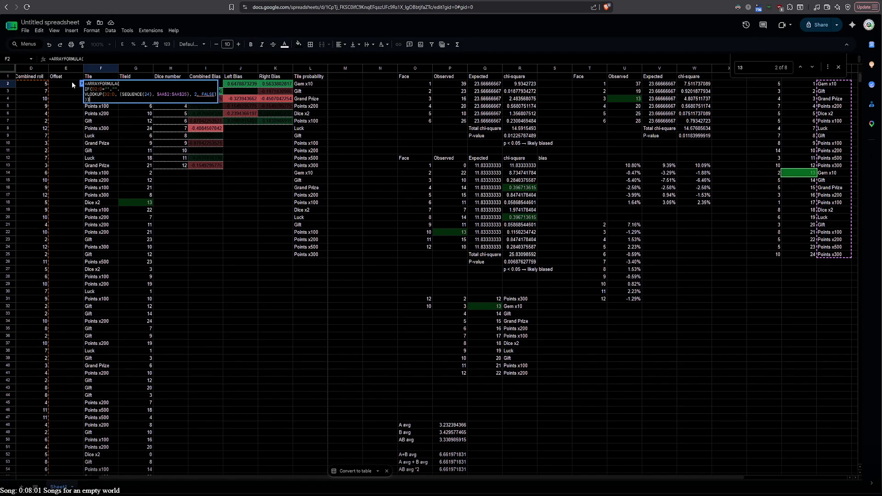
double_click(121, 86)
key(ctrl+v)
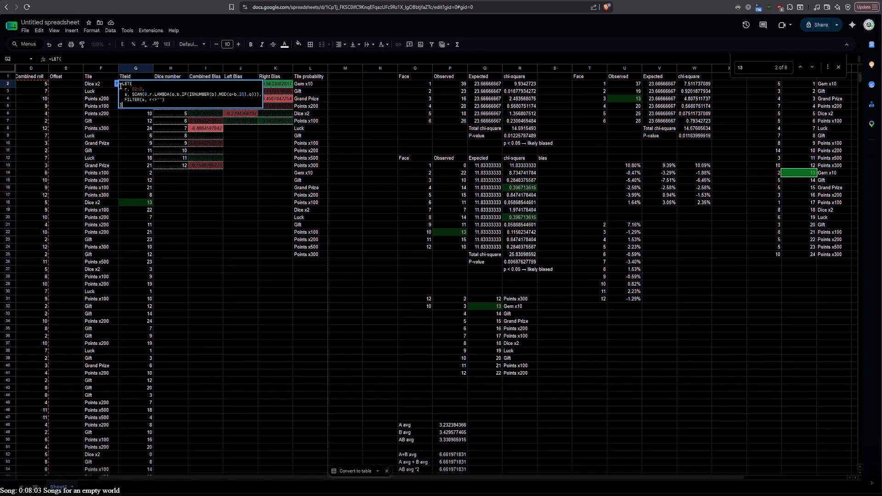
click(100, 86)
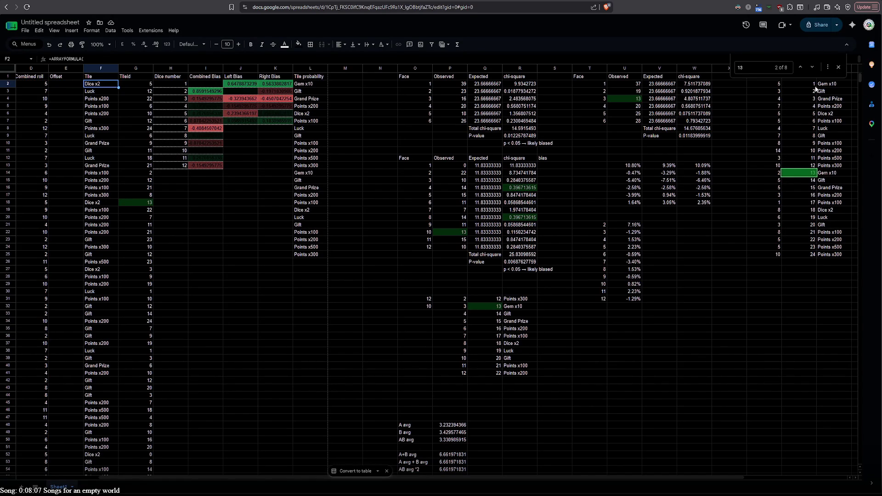
double_click(424, 305)
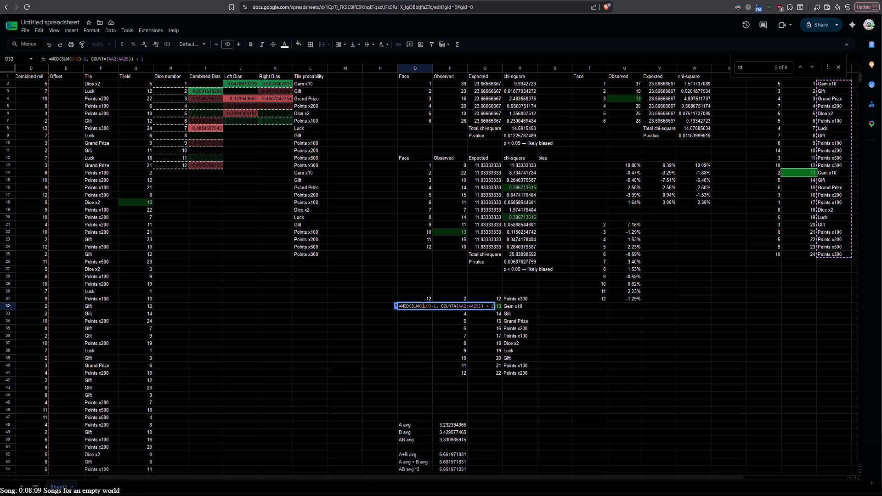
click(421, 297)
- Re-check the I117 INDEX formula and F2's ARRAYFORMULA without editing them
scroll(420, 298, down, 15)
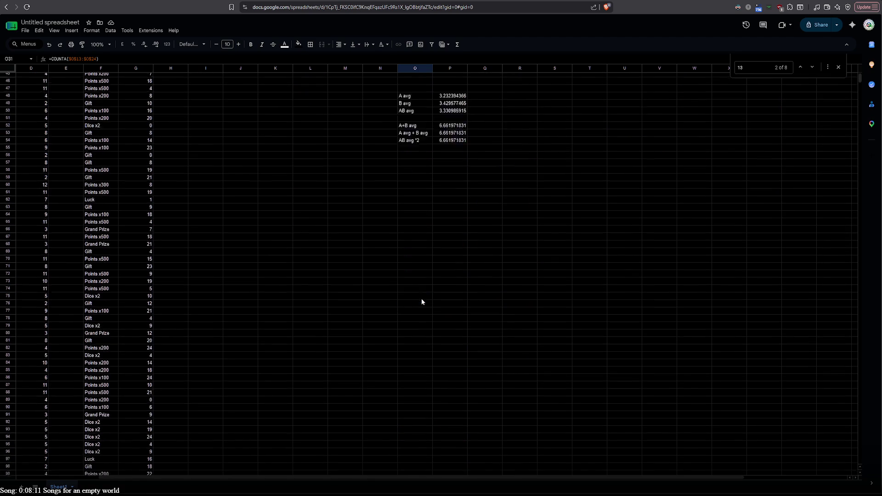
double_click(203, 362)
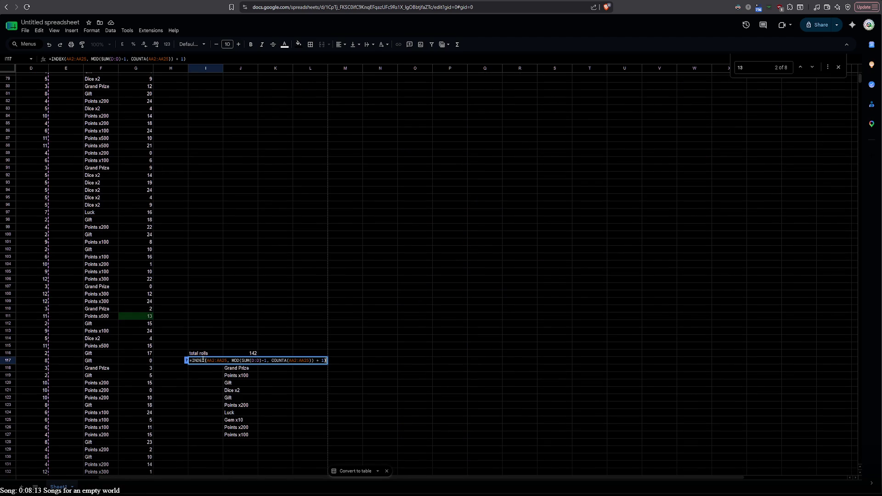
scroll(422, 308, up, 15)
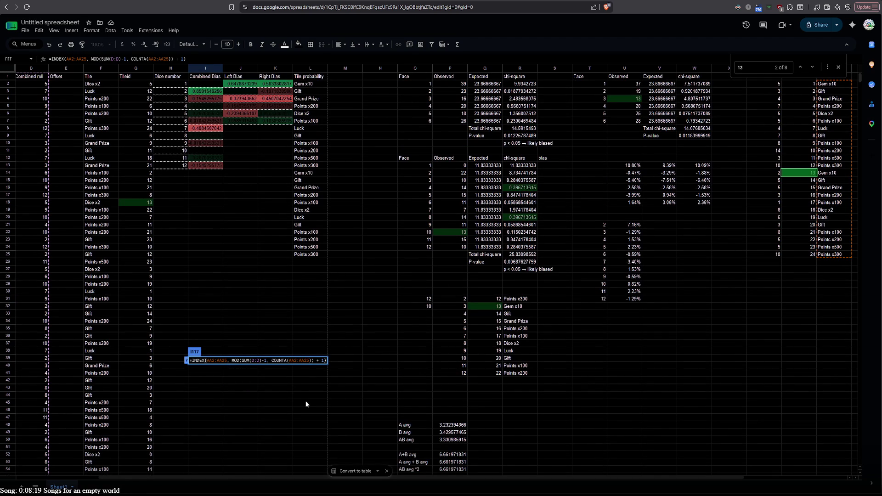
click(221, 229)
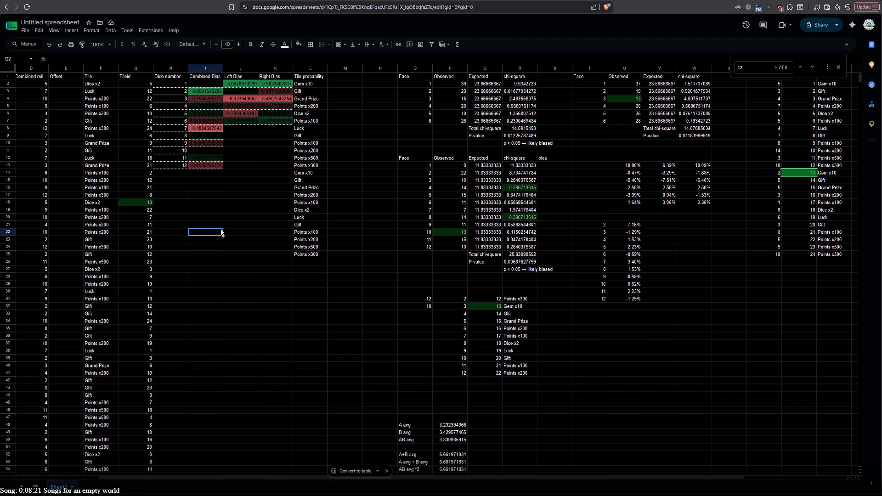
double_click(93, 84)
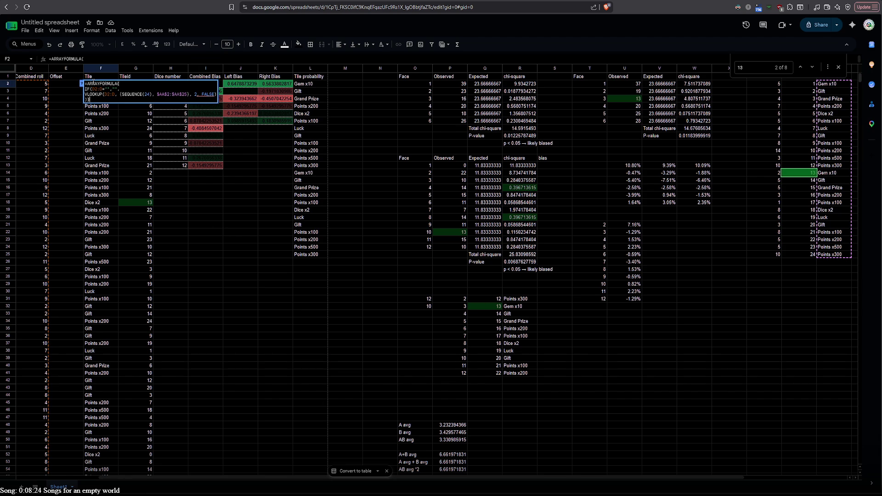
click(90, 122)
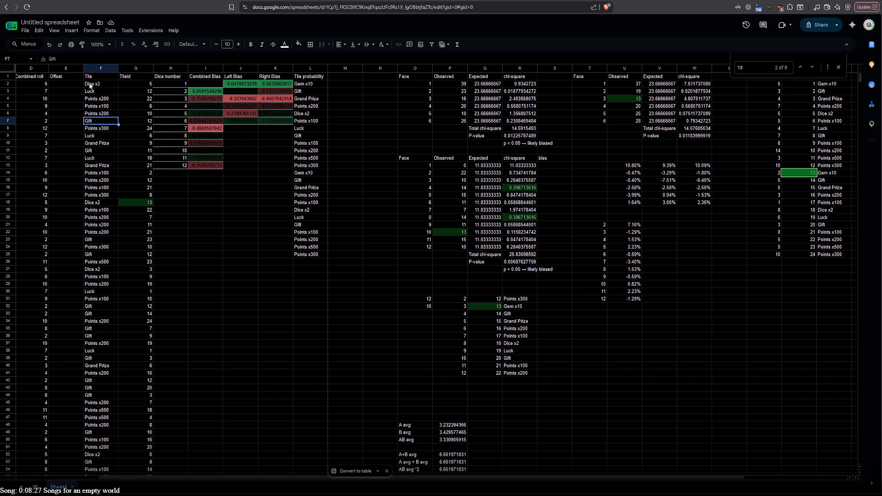
double_click(99, 84)
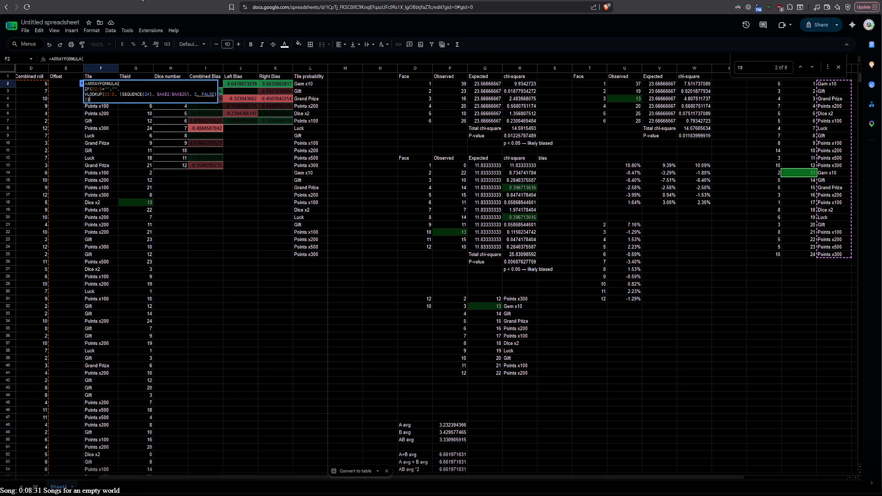
key(ctrl+Tab)
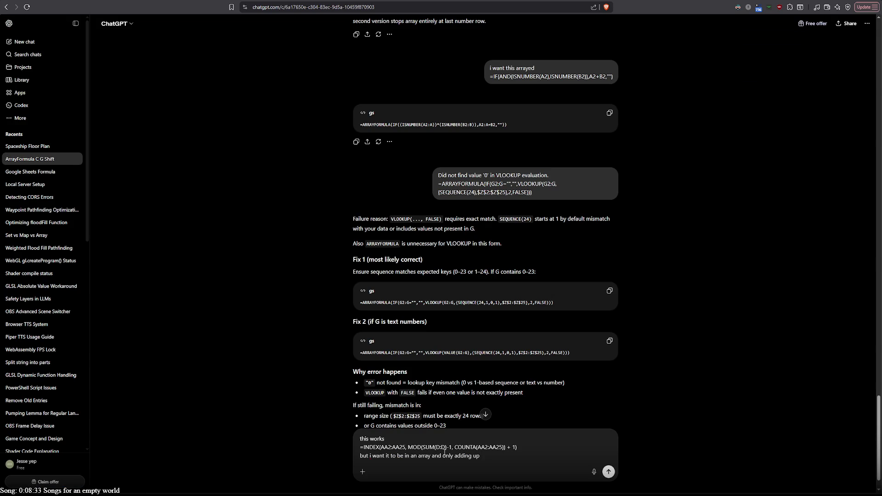
- Replace the draft with 'i want an array formula that', fixing the 'formuler' typo
key(ctrl+a)
text(i want a)
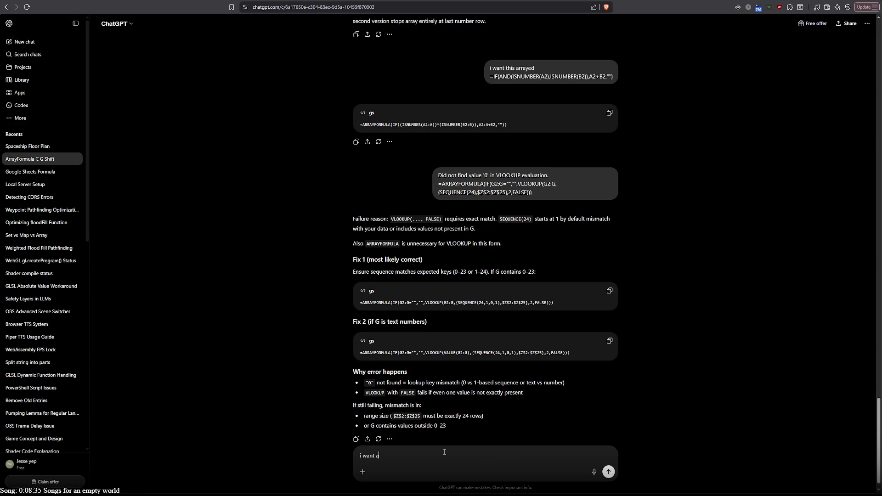
text(n array formuler)
text( that)
double_click(411, 456)
text(formula)
- Check the Tile and Tileid formulas in F2 and G2, then add 'gets G' to the prompt
key(ctrl+Tab)
click(36, 85)
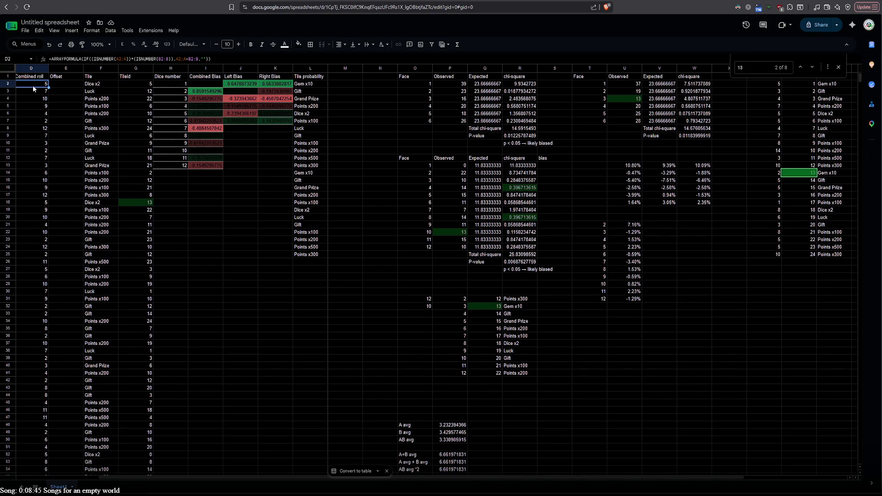
click(132, 84)
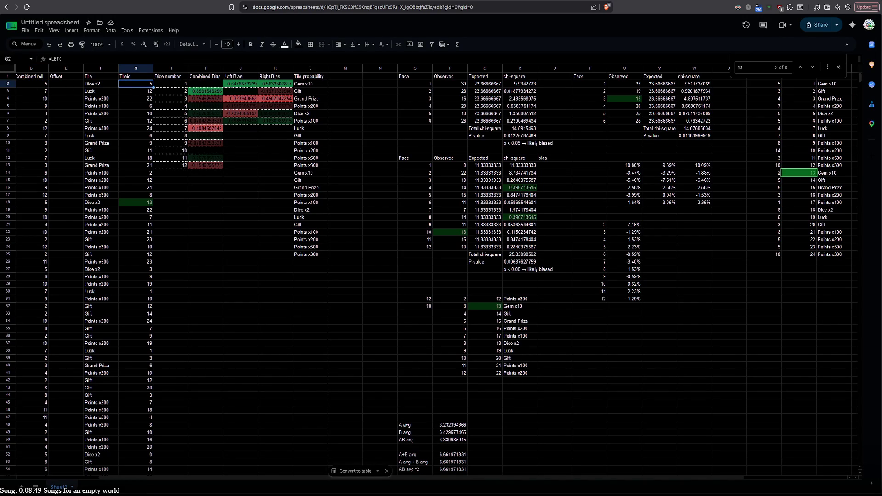
click(310, 151)
key(ctrl+Tab)
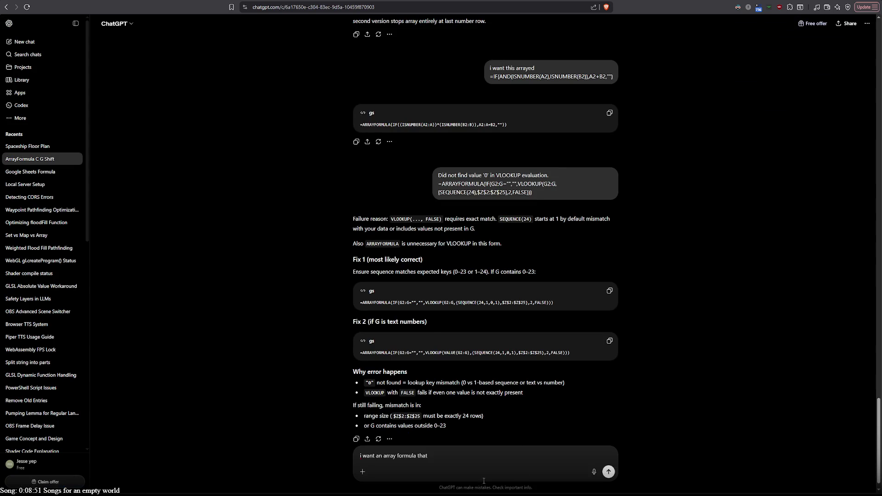
text(gets G)
- Re-examine the Tileid formula in G2 without changing it
key(ctrl+Tab)
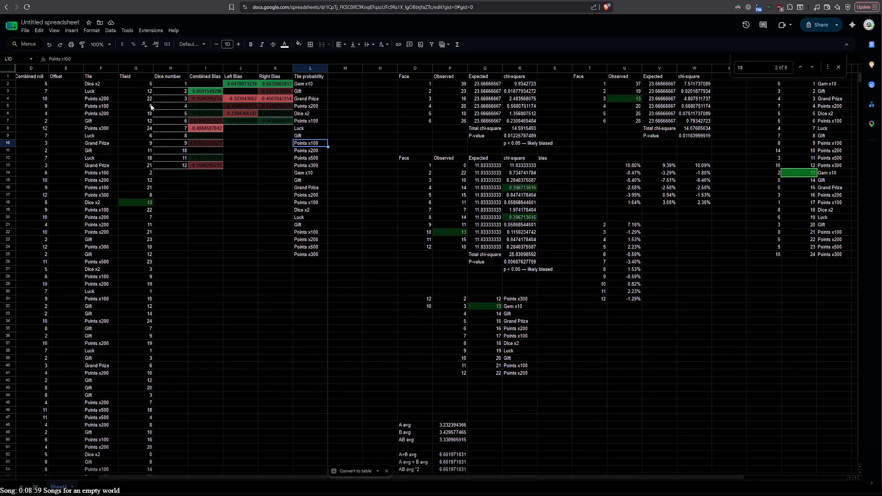
double_click(142, 83)
key(ctrl+v)
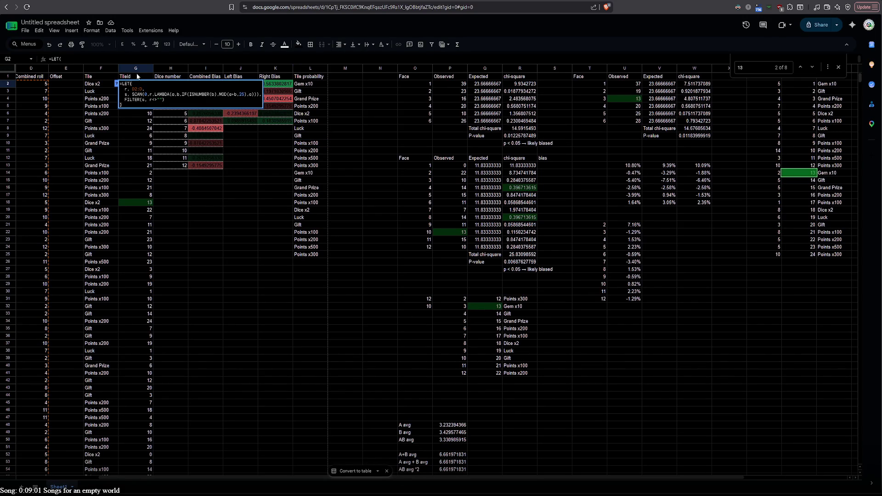
key(Escape)
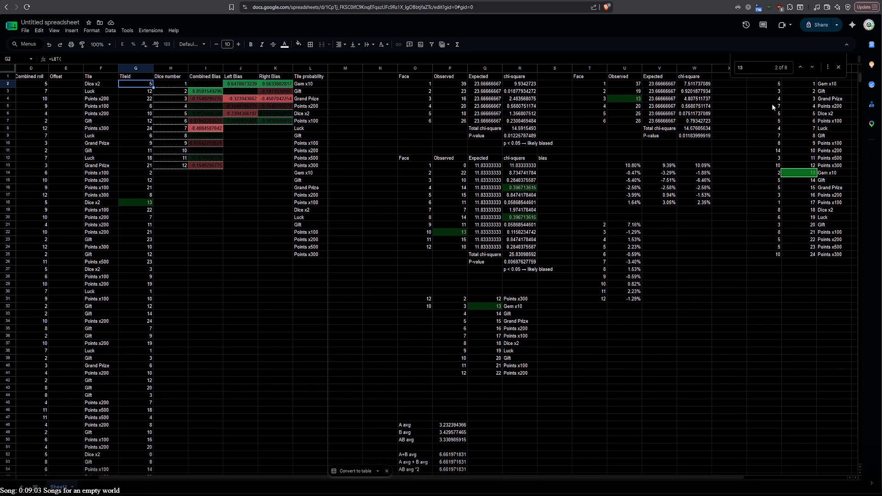
drag(460, 478, 519, 479)
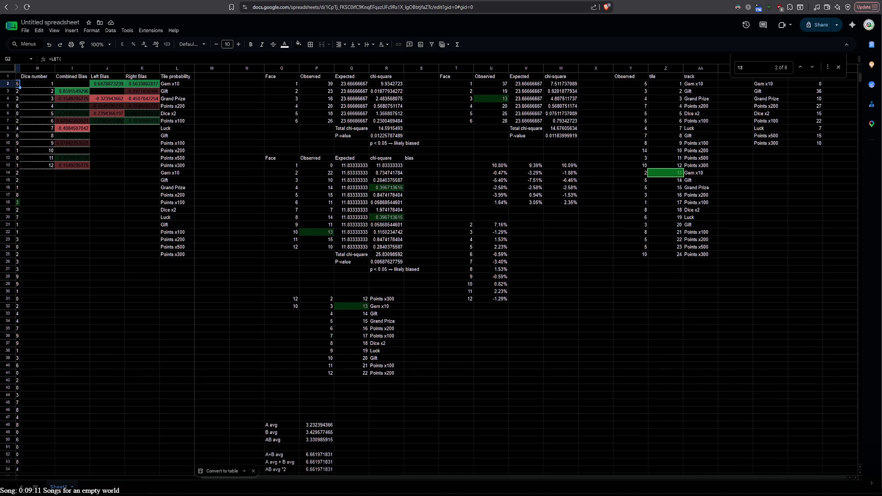
key(alt+Tab)
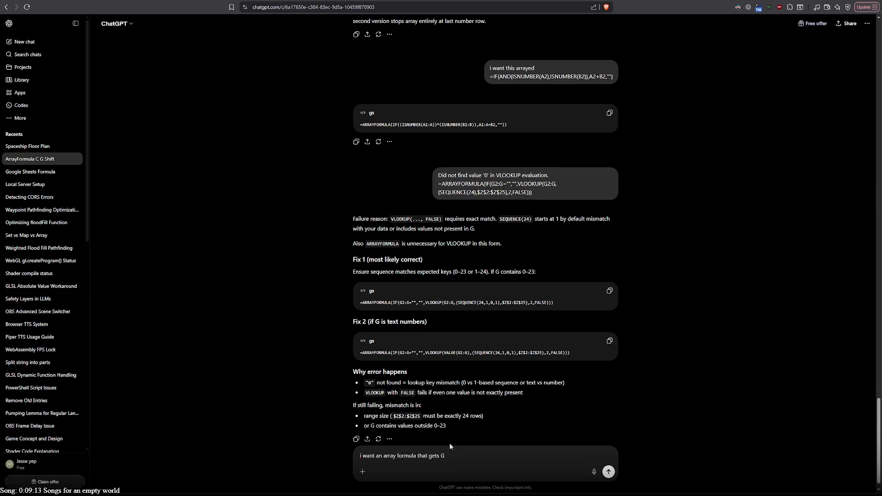
- Send the prompt ending 'then displayes that index in AA' and copy ChatGPT's ARRAYFORMULA answer
text(then displaye)
text(s that inde)
text(x in AA)
key(Return)
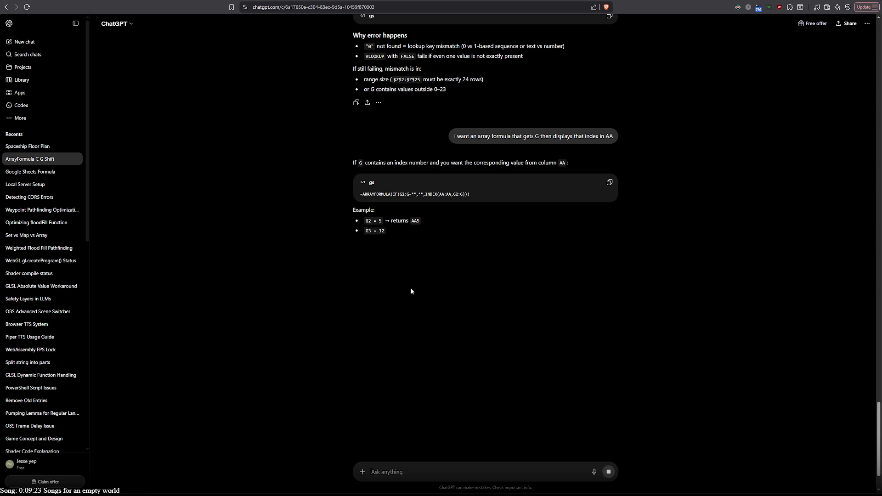
click(610, 183)
key(alt+Tab)
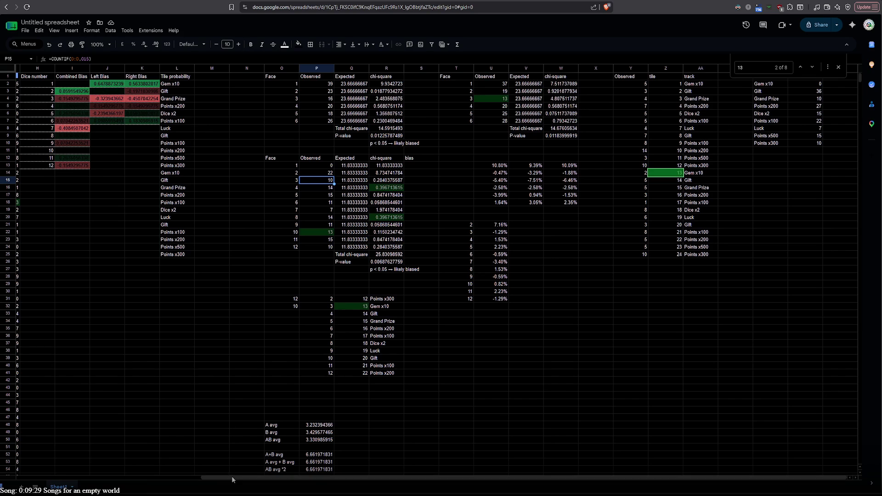
- Replace F2's Tile formula with ARRAYFORMULA(IF(G2:G="","",INDEX(AA:AA,G2:G)))
drag(269, 482, 95, 480)
double_click(183, 85)
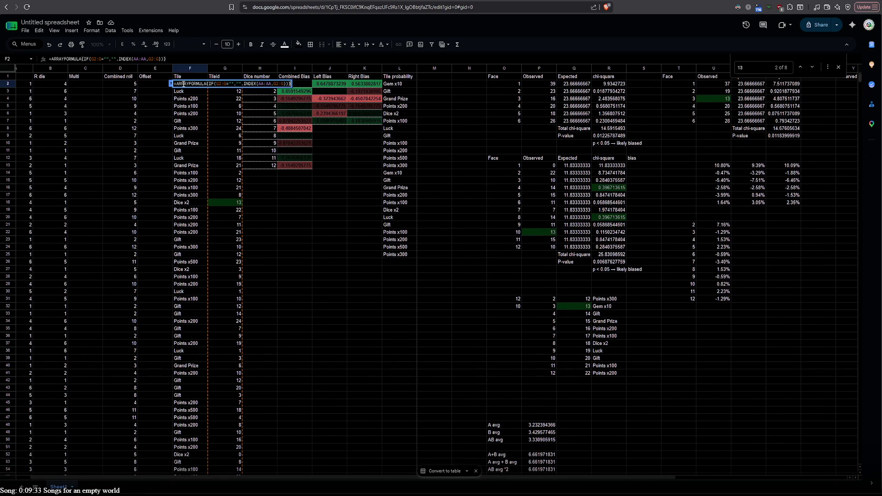
mouse_move(325, 478)
mouse_down()
mouse_move(498, 476)
mouse_move(205, 475)
mouse_up()
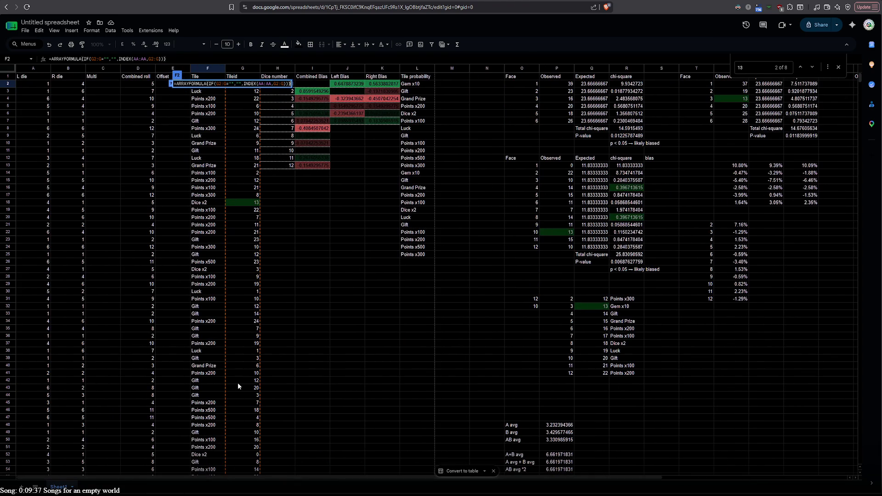
key(Return)
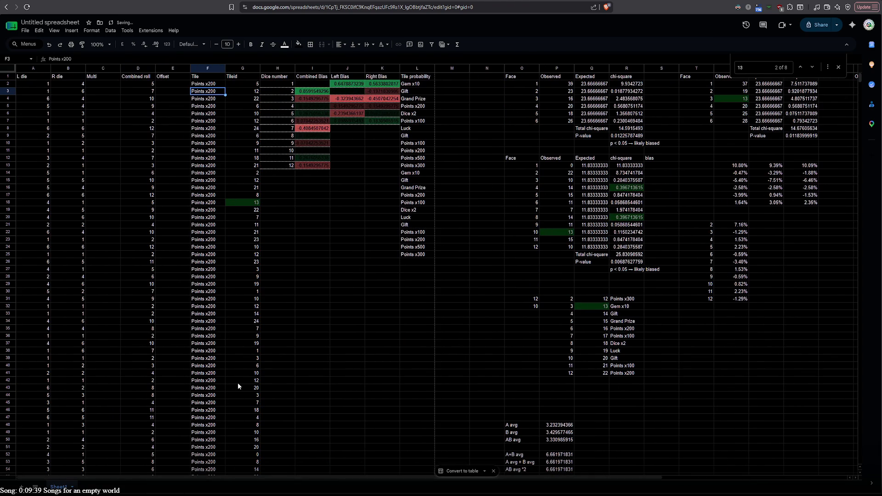
- Change both G2:G ranges in the Tile formula to G:G, which produces #REF!
double_click(197, 84)
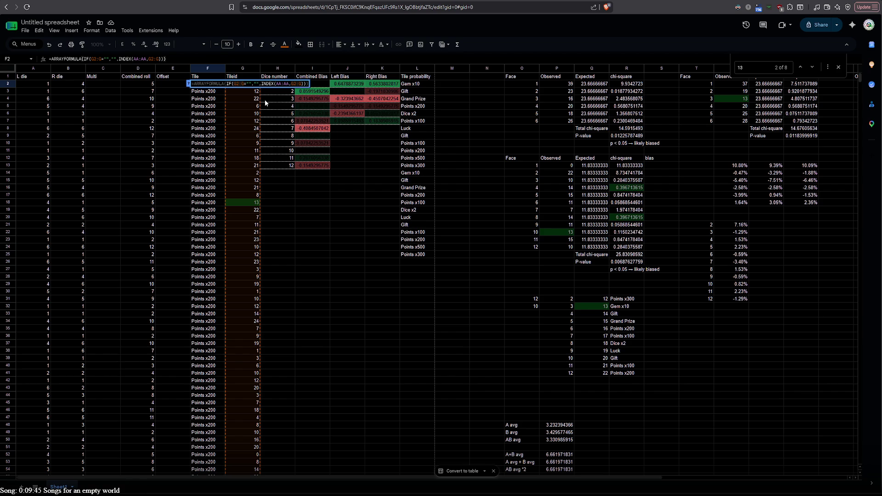
key(BackSpace)
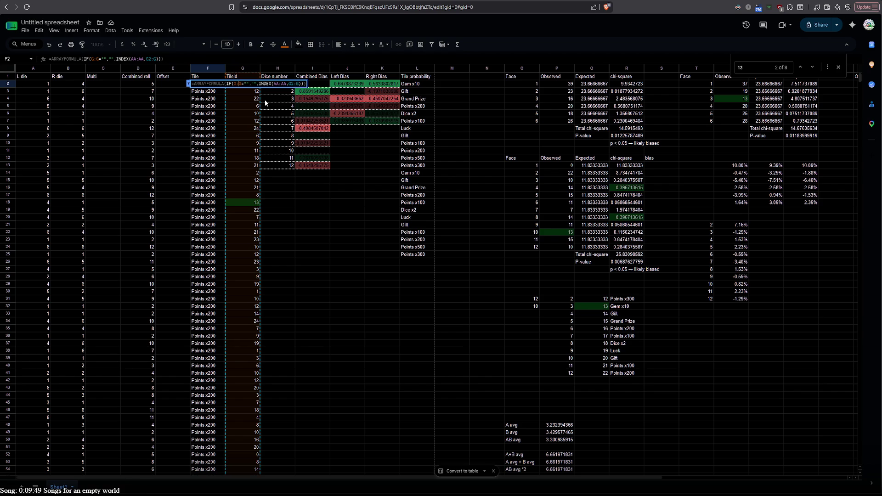
key(End)
key(Left)
key(Left)
key(Left)
key(BackSpace)
key(Return)
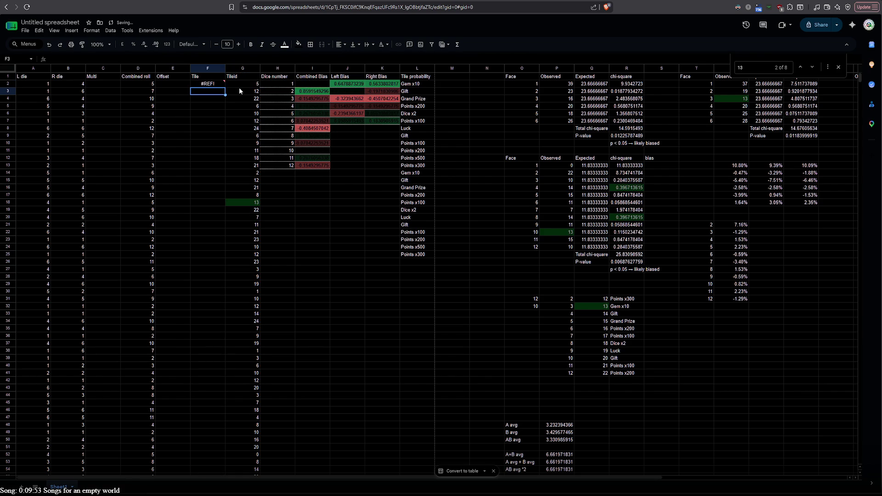
- Restore the G2:G ranges in the Tile formula and scroll through the Points x200 results
double_click(211, 86)
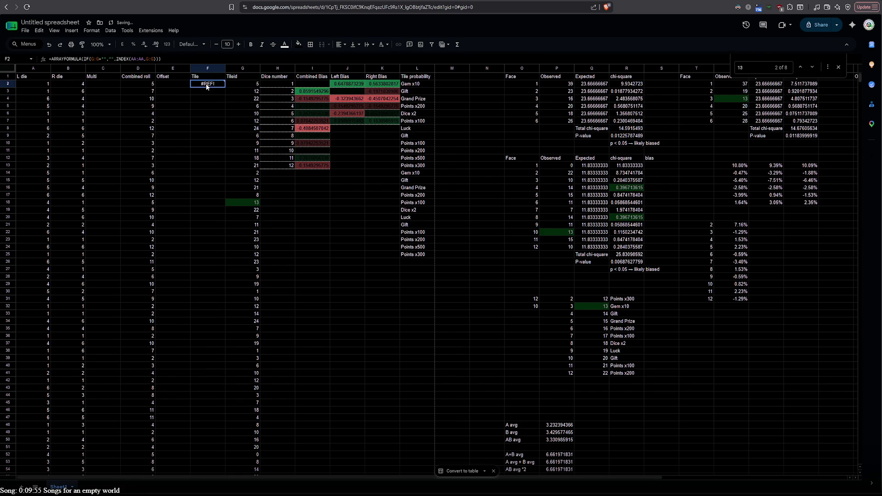
click(238, 84)
text(2)
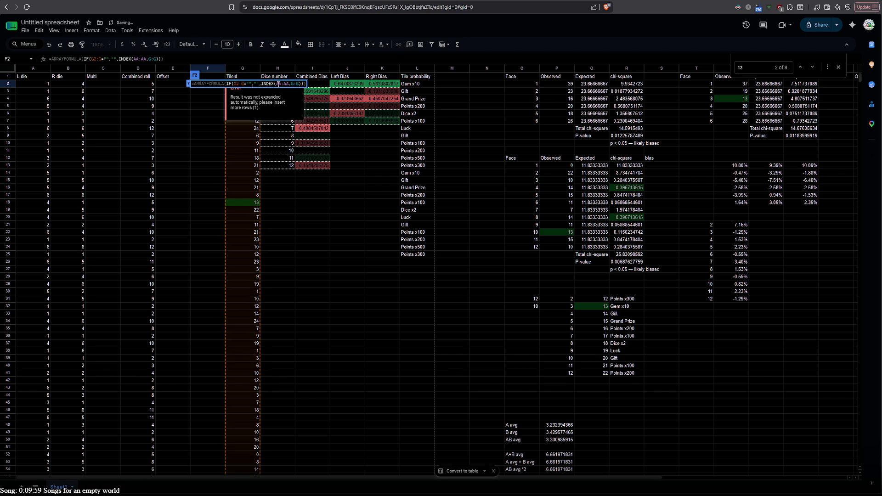
click(293, 83)
text(2)
key(Return)
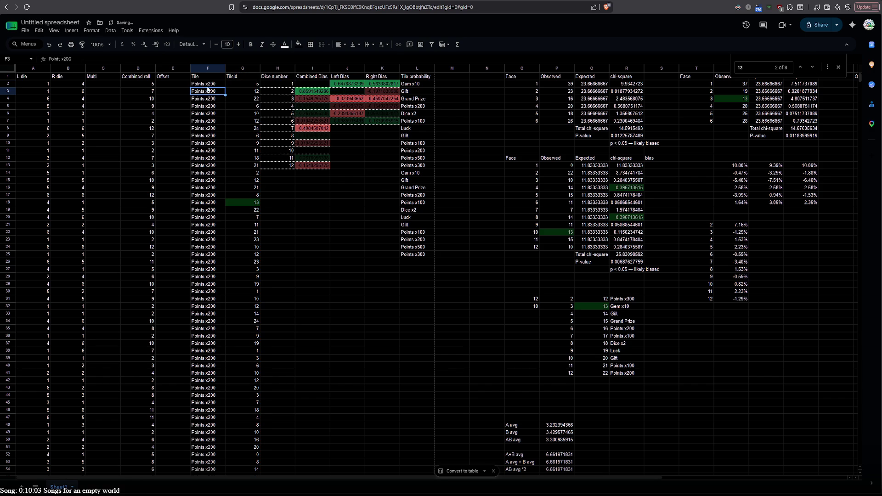
scroll(198, 342, down, 10)
scroll(194, 340, down, 5)
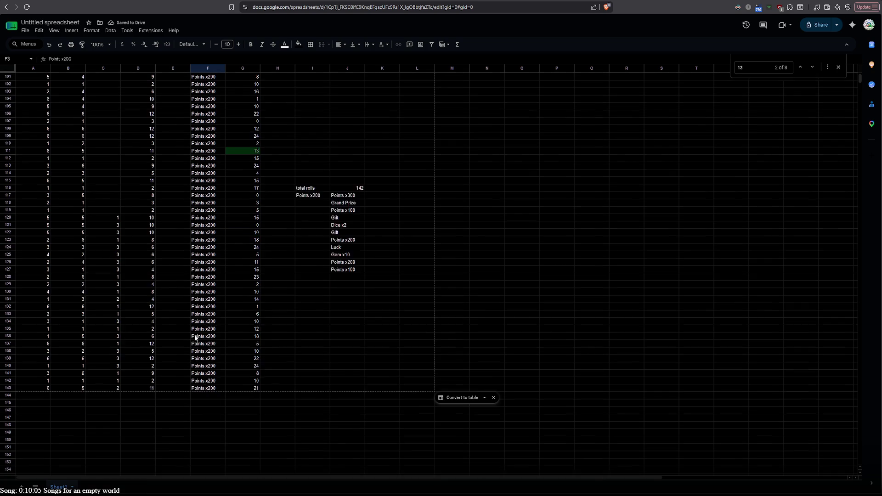
scroll(195, 339, down, 2)
scroll(194, 334, up, 20)
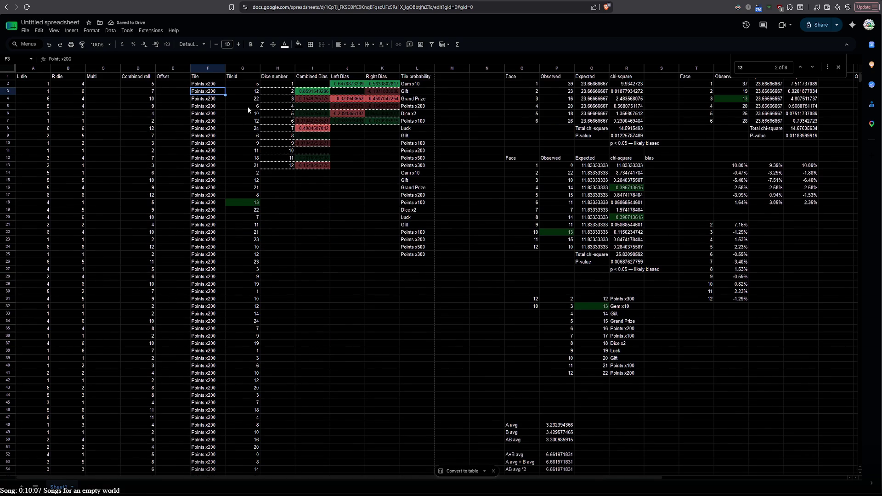
double_click(205, 83)
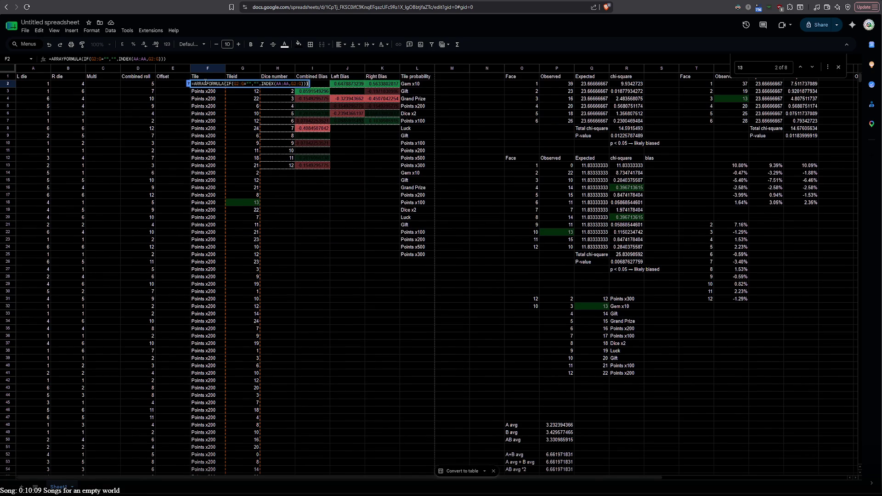
- Narrow the Tile formula's INDEX range from AA:AA to AA2:AA25 and apply it
click(299, 85)
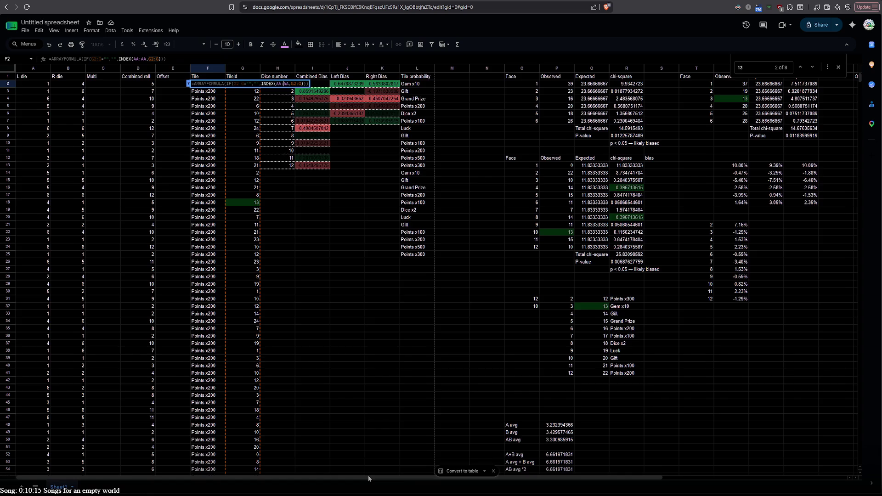
drag(368, 476, 506, 478)
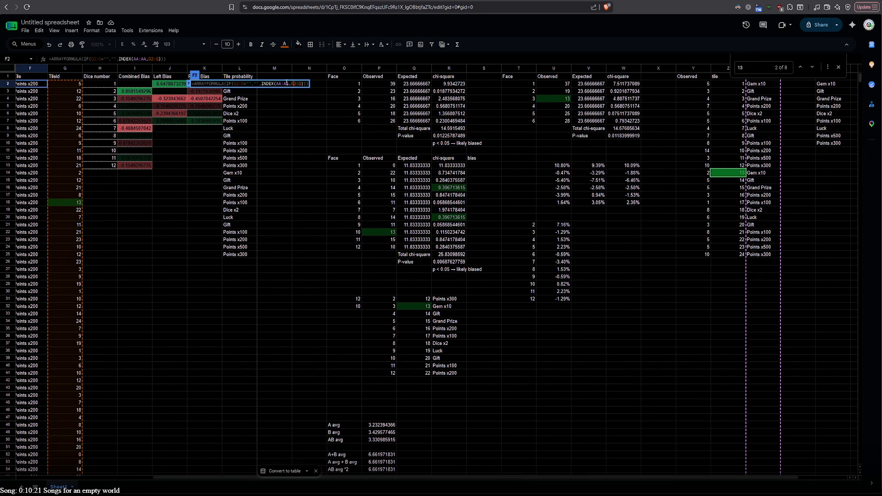
click(290, 84)
text(24)
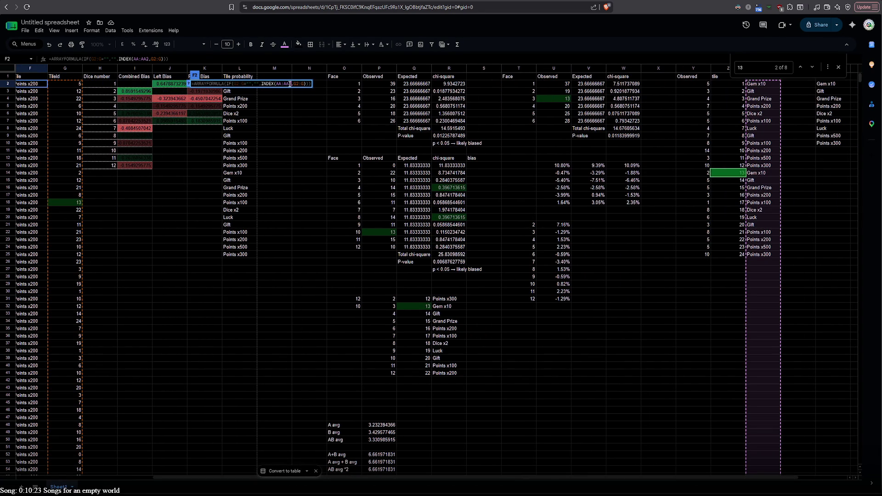
click(284, 84)
text(2)
click(297, 84)
key(BackSpace)
text(5)
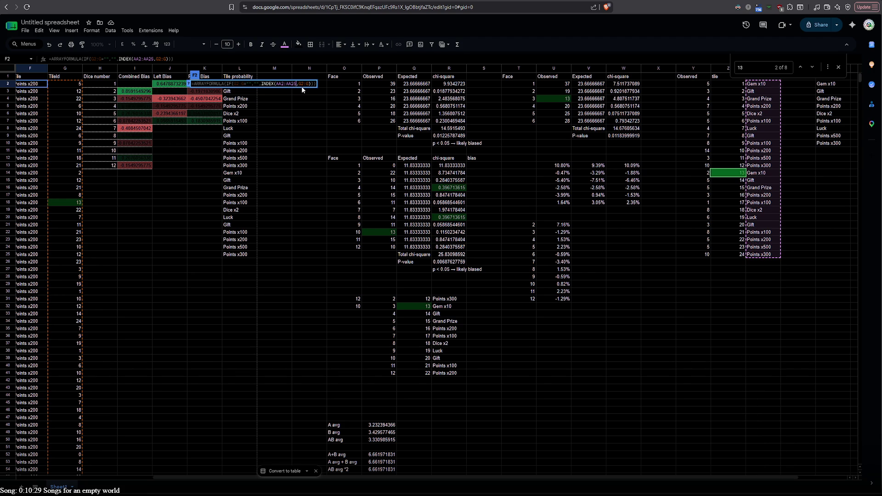
key(Return)
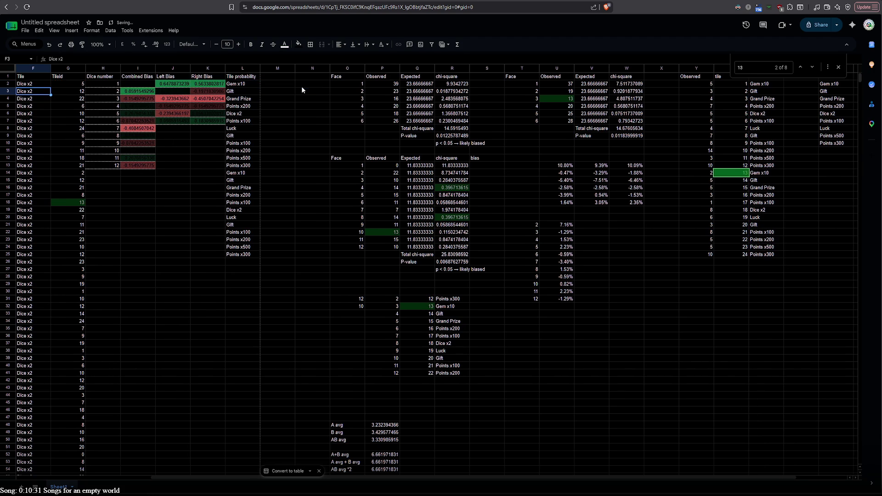
drag(250, 479, 199, 478)
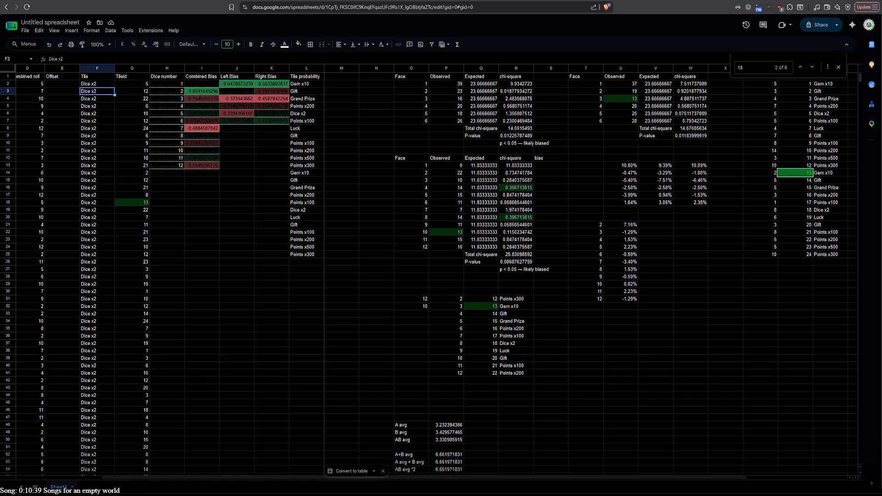
click(236, 225)
key(ctrl+Tab)
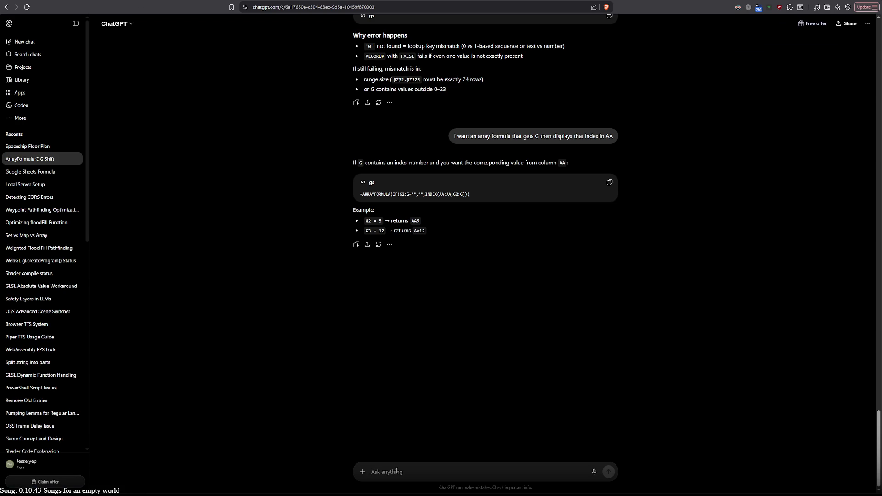
- Tell ChatGPT 'G changes number in each row but this is displaying the same thing' and copy its fix
text(G chang)
text(es number in)
text( each )
text(row )
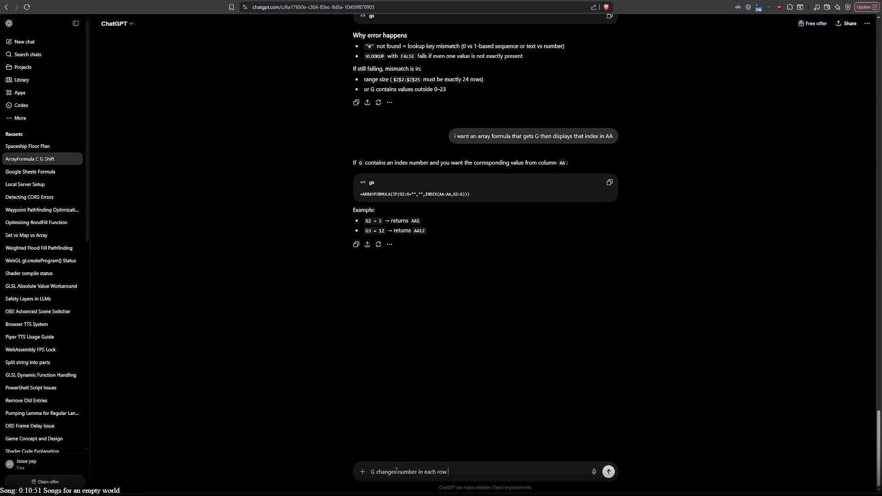
text(but this is displaying the same thing)
key(Return)
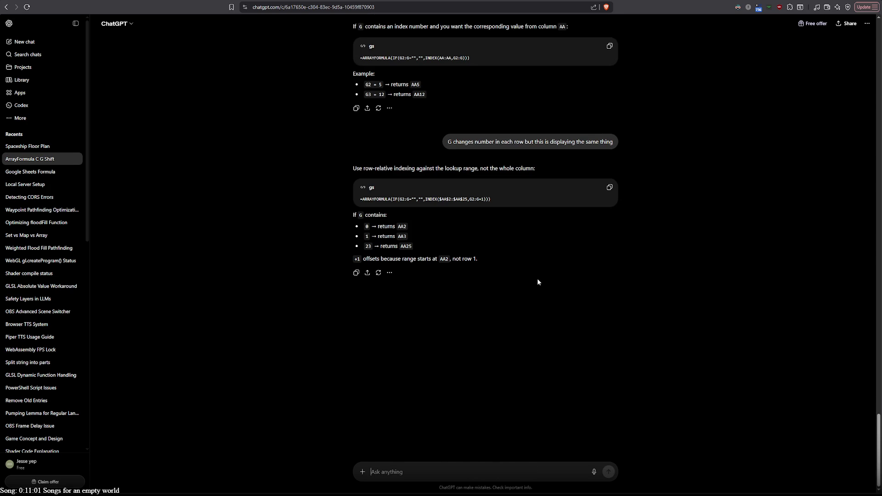
click(609, 188)
- Overwrite F2 with the INDEX($AA$2:$AA$25,G2:G+1) array formula and check it
key(ctrl+Tab)
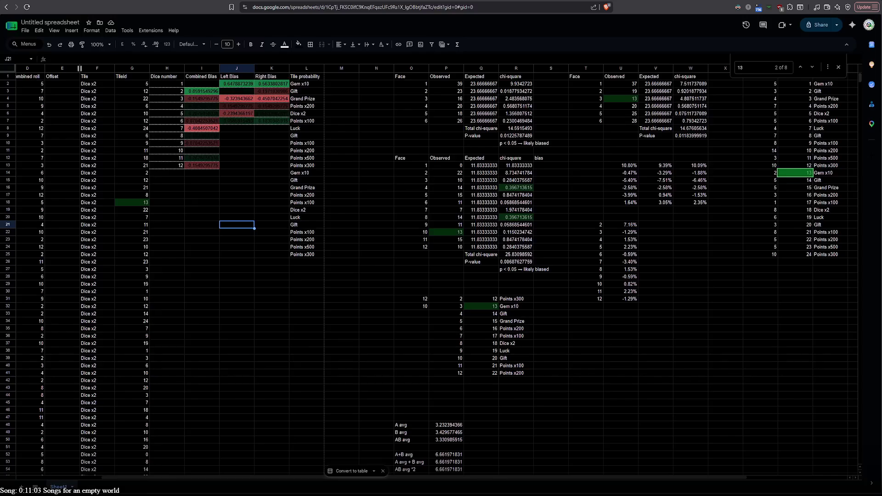
double_click(81, 84)
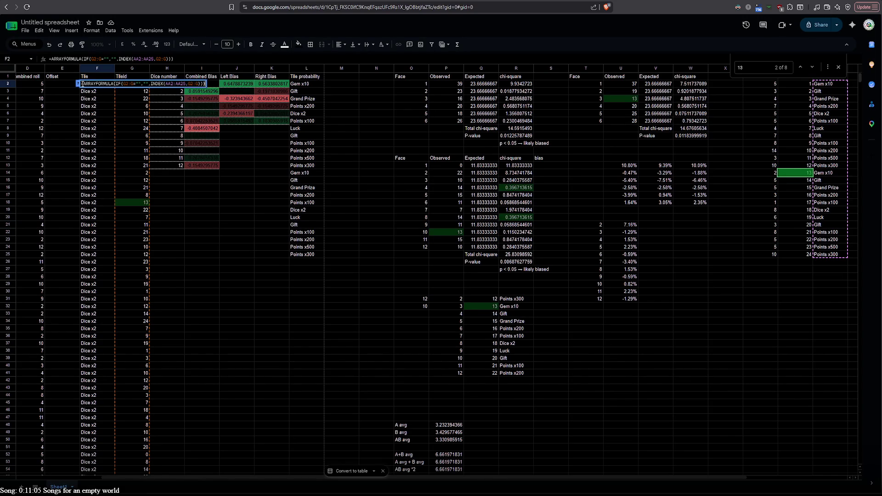
key(ctrl+a)
key(ctrl+v)
key(Return)
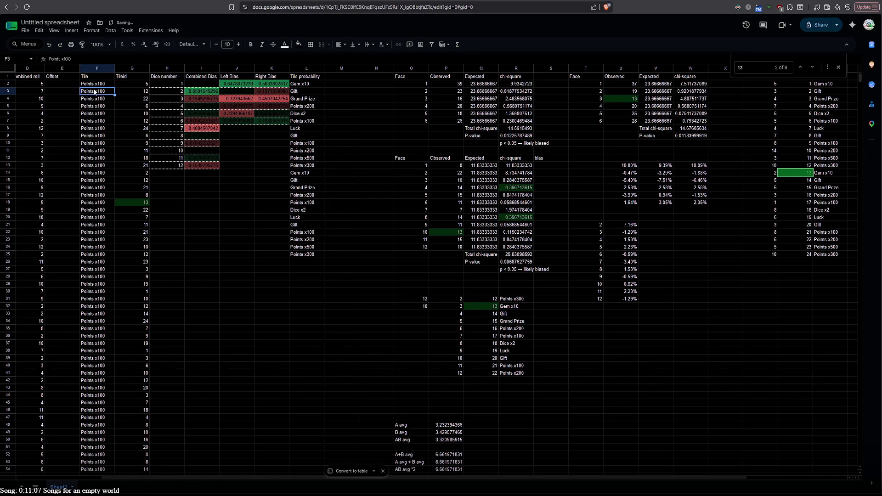
double_click(91, 84)
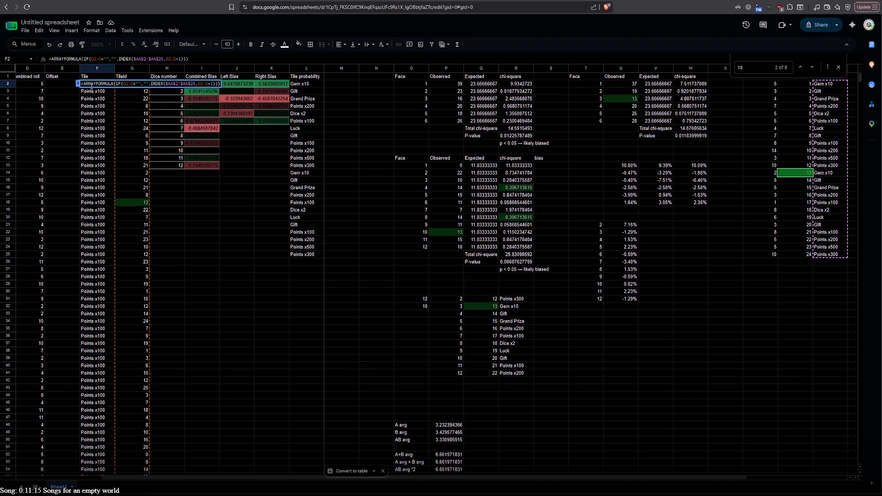
key(ctrl+Tab)
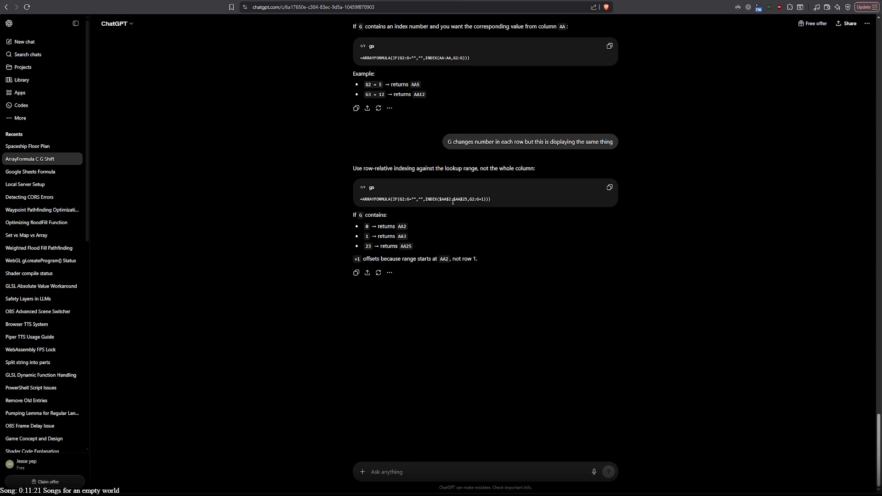
- Tell ChatGPT 'there is never a 0' and copy its INDEX($AA$2:$AA$25,G2:G) formula without +1
scroll(448, 206, up, 3)
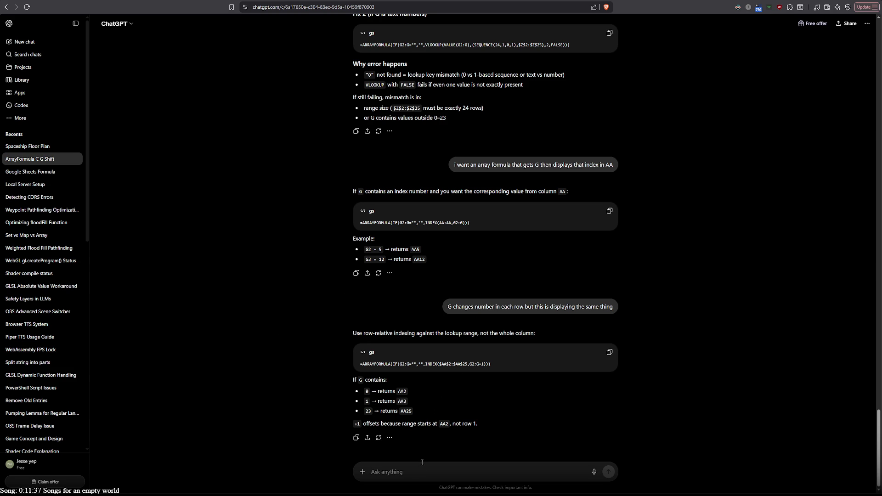
text(there is never a )
text(0)
key(Return)
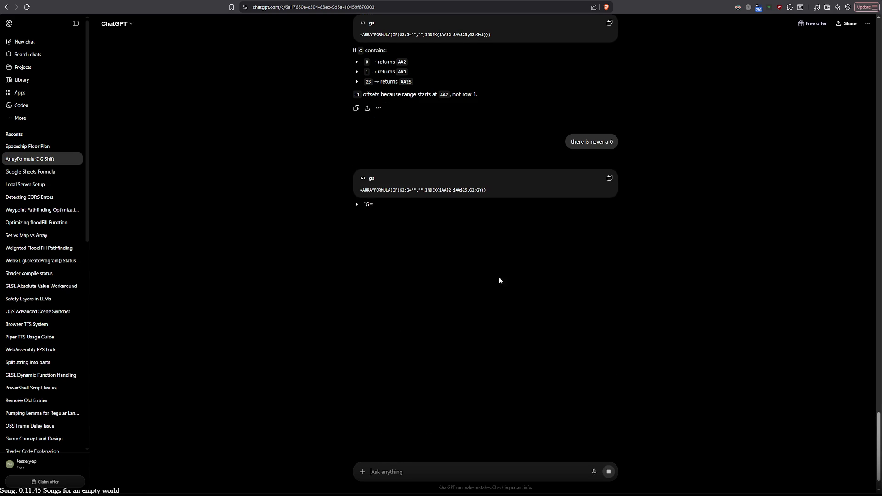
click(609, 178)
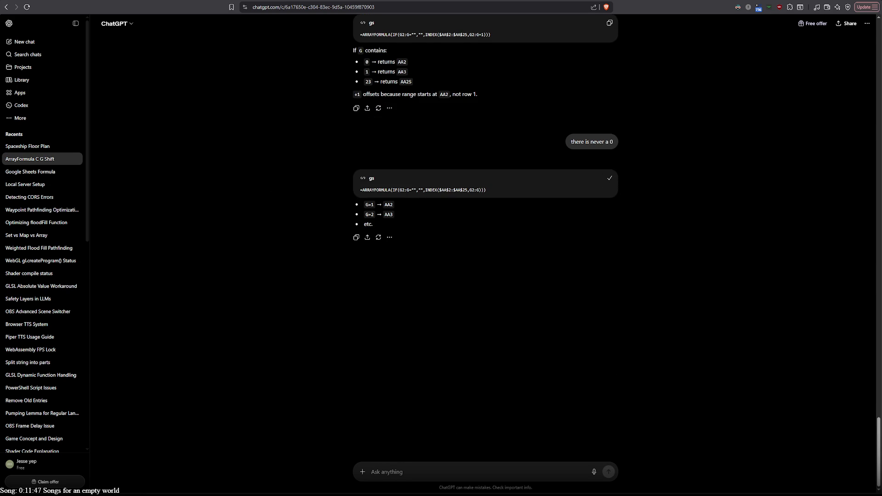
key(ctrl+Tab)
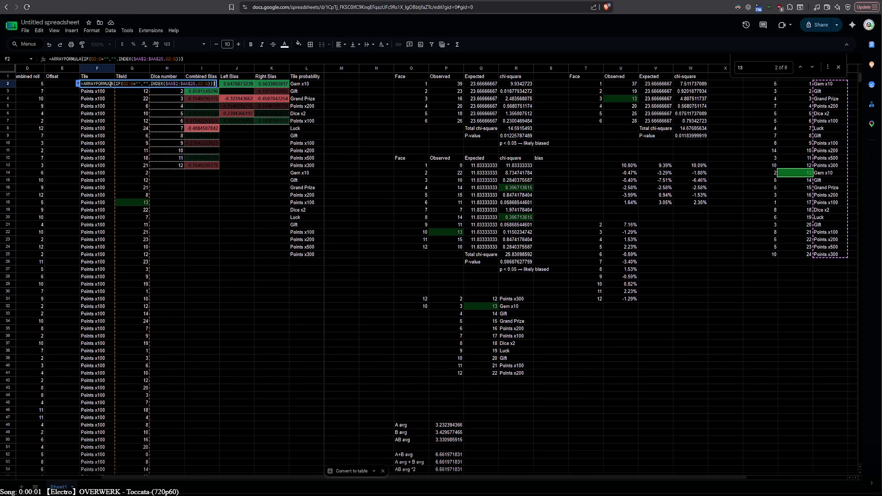
- Commit the F2 Tile formula without the +1 offset; every row still shows Dice x2
key(Return)
double_click(94, 86)
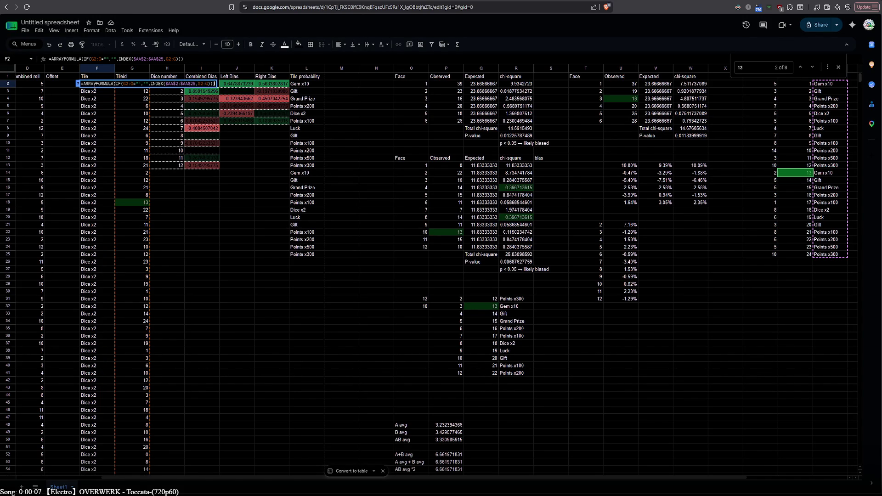
scroll(492, 343, down, 4)
scroll(492, 343, up, 4)
click(789, 114)
- Check the Observed and AA column headers, close the search for 13, and reopen F2's formula
click(770, 80)
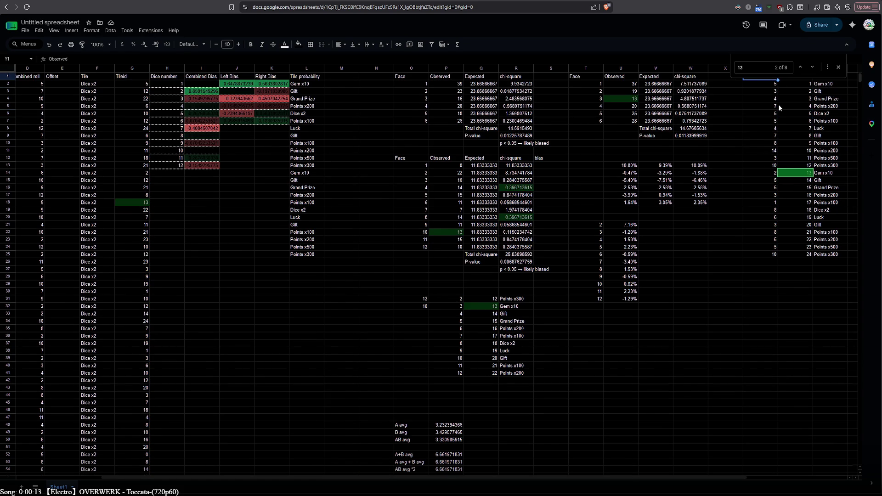
click(736, 78)
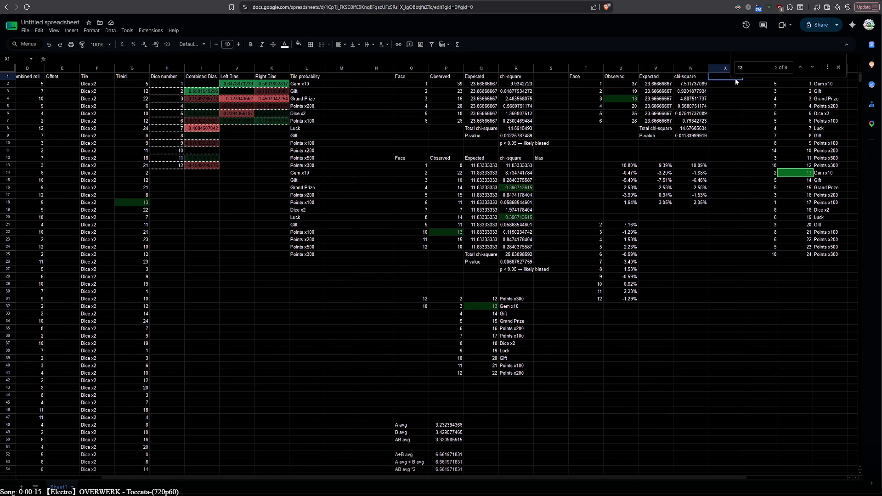
click(838, 67)
click(836, 78)
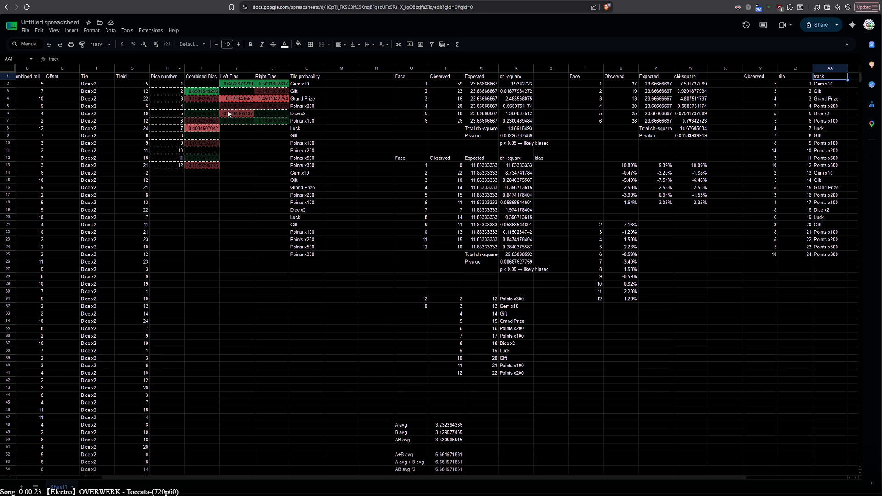
double_click(89, 85)
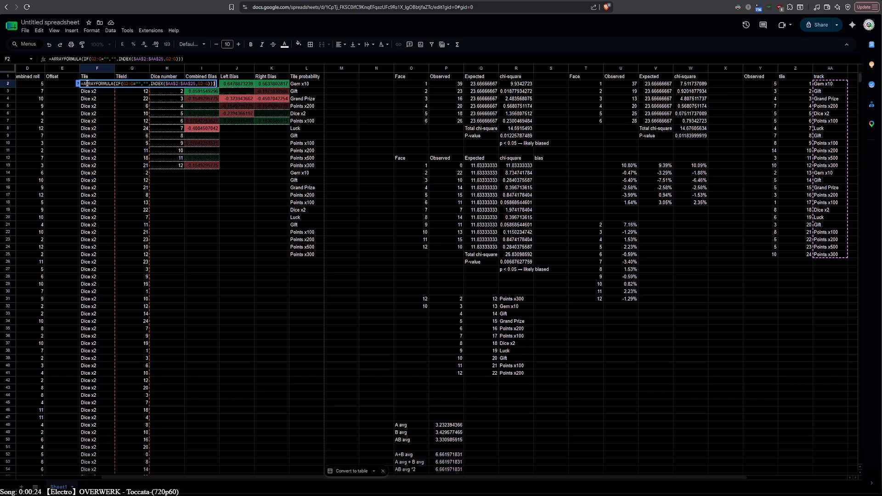
click(131, 86)
- Tell ChatGPT that every row of F is still displaying the same value
key(alt+Tab)
text(every row of F is)
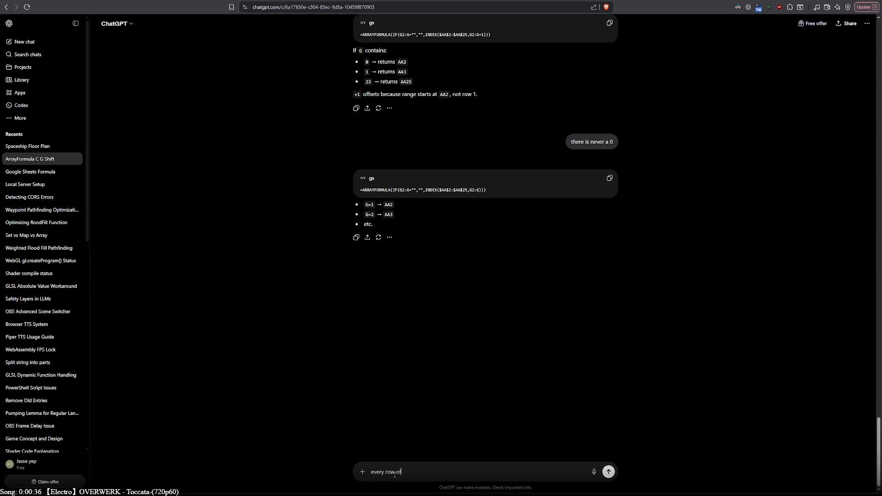
text( still )
text(the same valu)
text(e)
key(BackSpace)
key(BackSpace)
key(BackSpace)
text(display)
text(ing the same value)
key(Return)
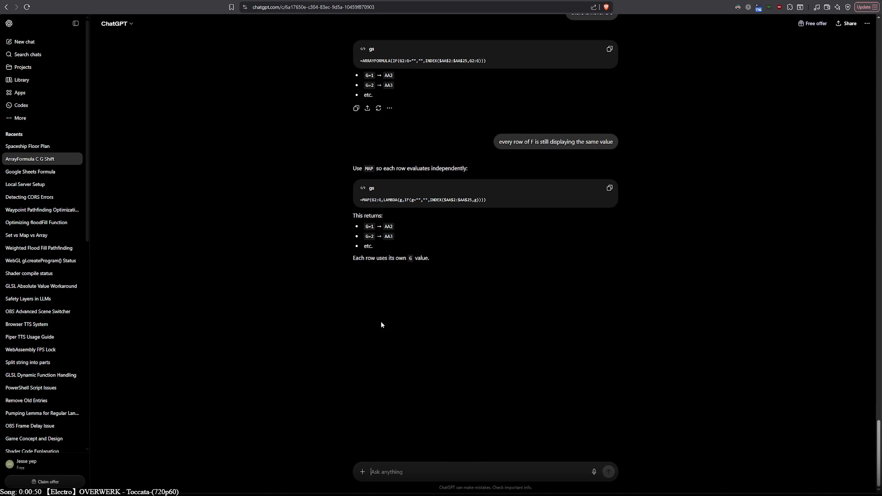
- Copy ChatGPT's suggested MAP/LAMBDA formula and open F2's Tile formula for editing
click(609, 188)
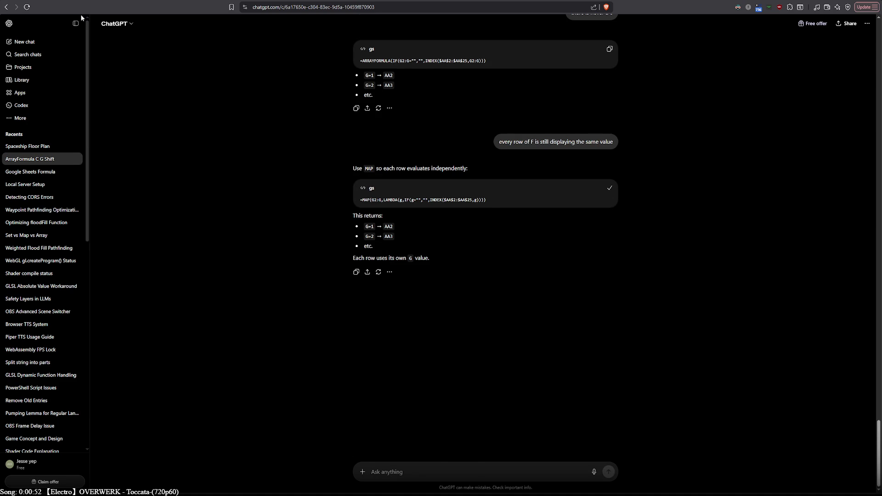
key(ctrl+Tab)
double_click(85, 84)
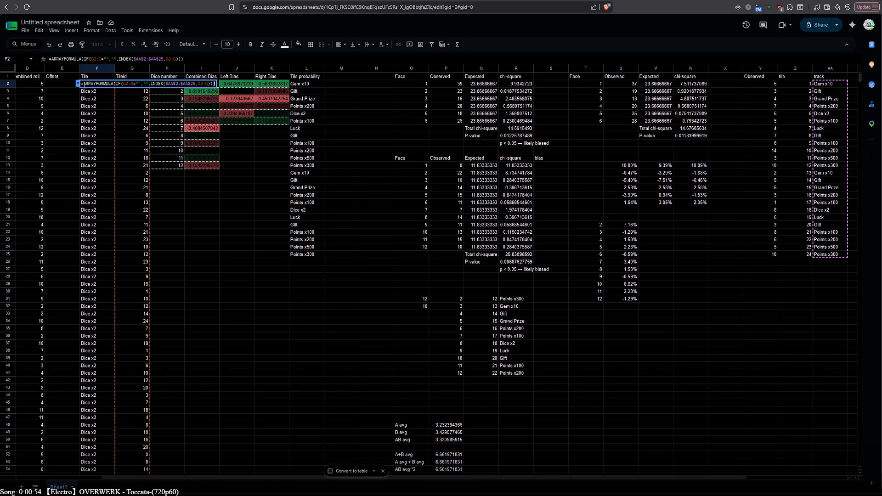
- Overwrite F2 with the MAP/LAMBDA formula, giving per-row tiles like Dice x2 and Points x300
key(ctrl+a)
key(ctrl+v)
key(Return)
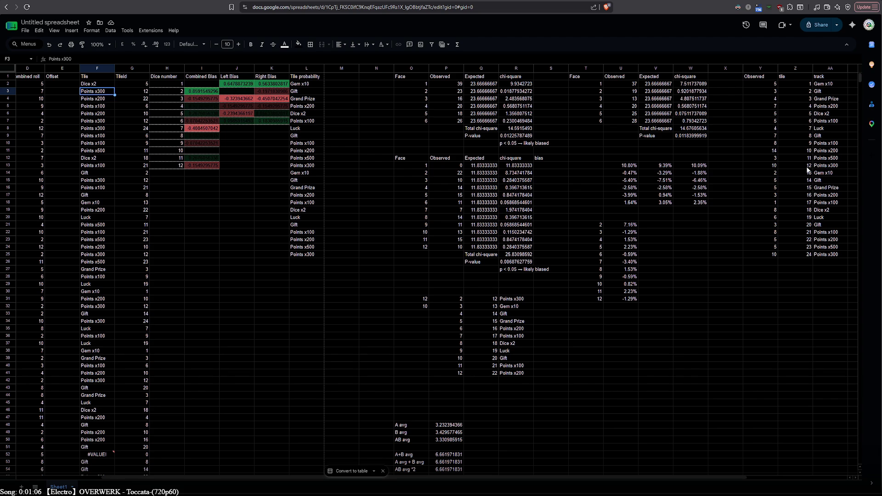
scroll(579, 482, right, 1)
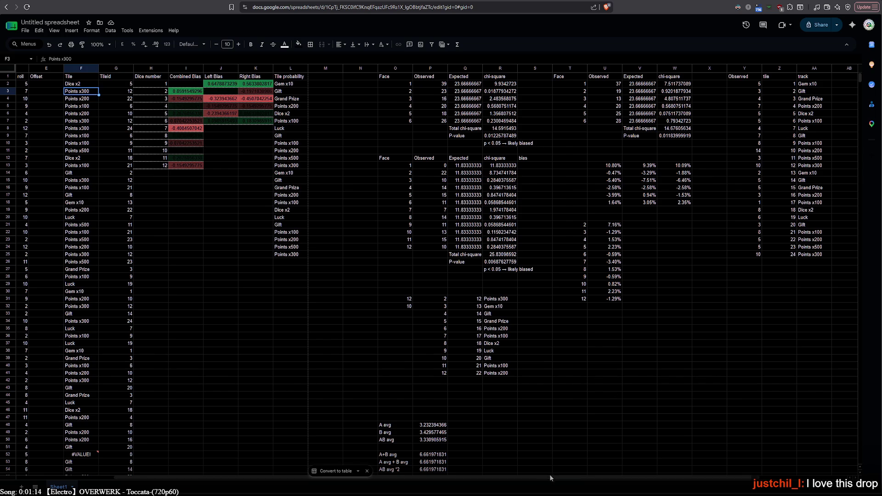
scroll(550, 478, right, 3)
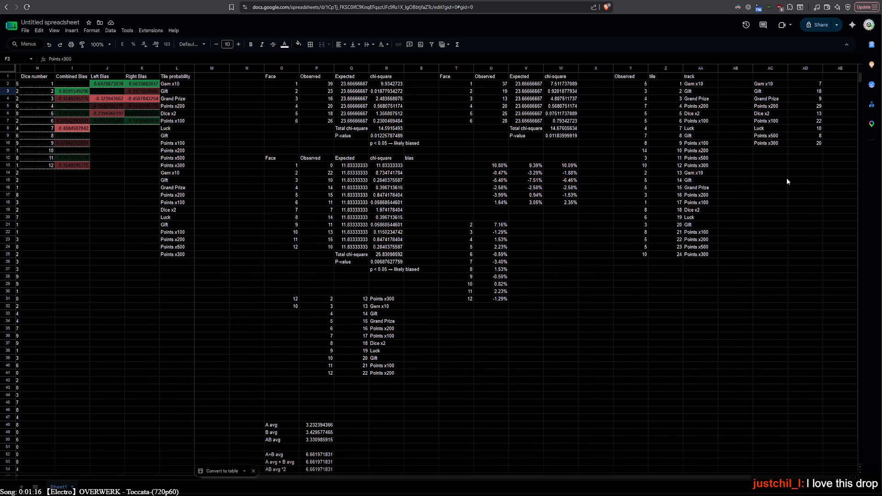
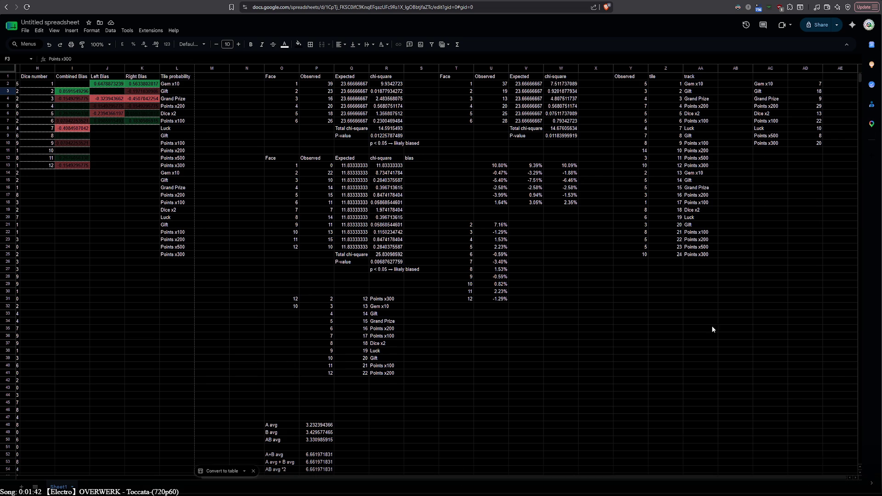
- Insert an empty column at AC and drag the tile counts from AE into it
click(832, 87)
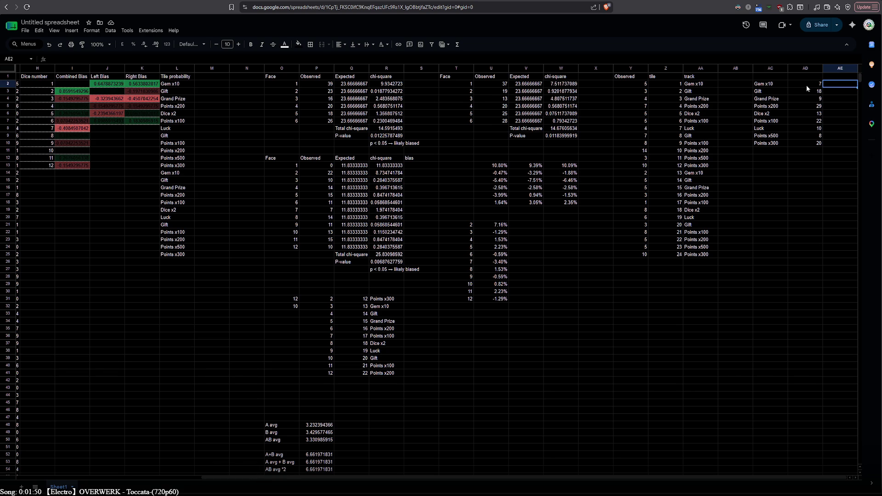
click(773, 84)
drag(773, 84, 768, 134)
click(770, 68)
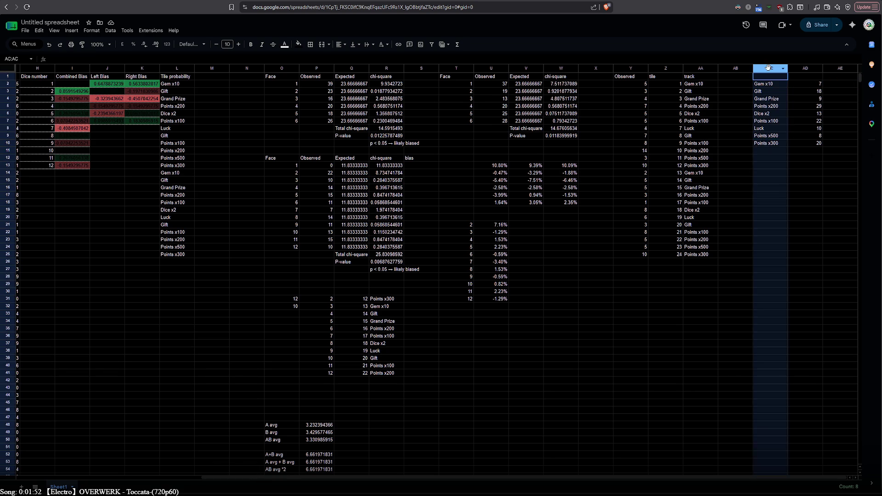
right_click(770, 69)
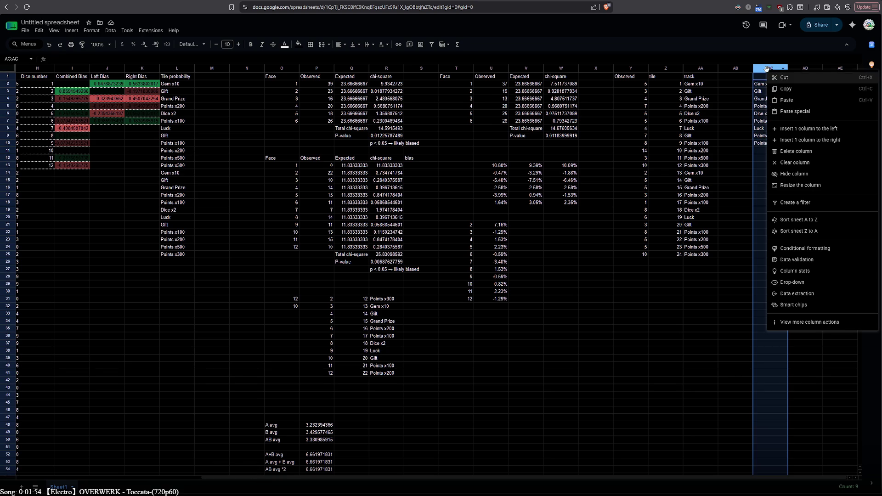
click(788, 131)
click(834, 69)
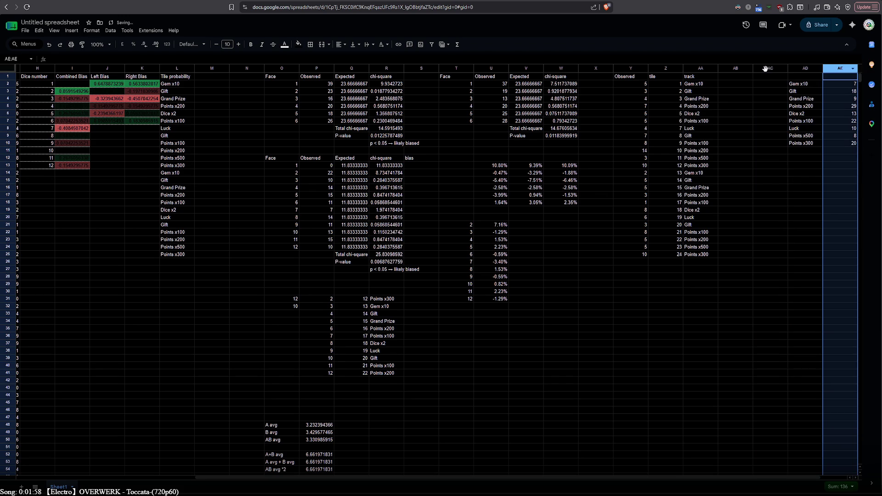
drag(765, 69, 767, 69)
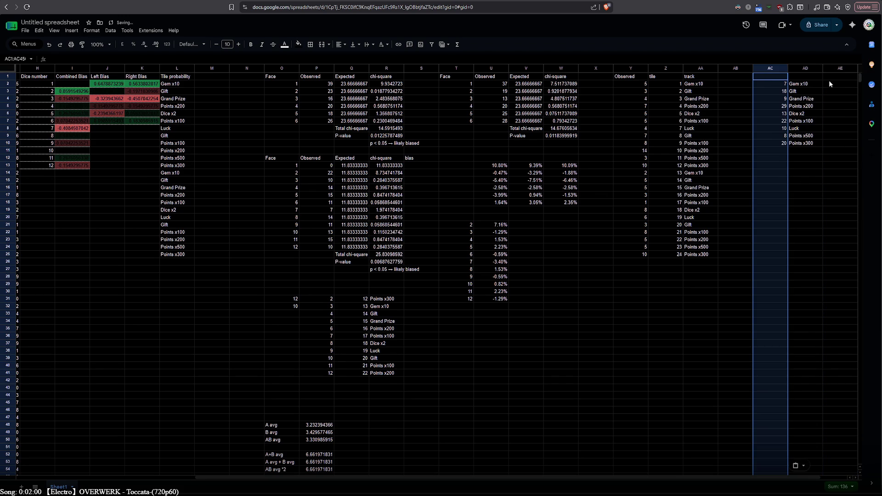
- Copy J2's bias formula into cell AB2
click(743, 78)
double_click(116, 85)
key(ctrl+a)
key(ctrl+c)
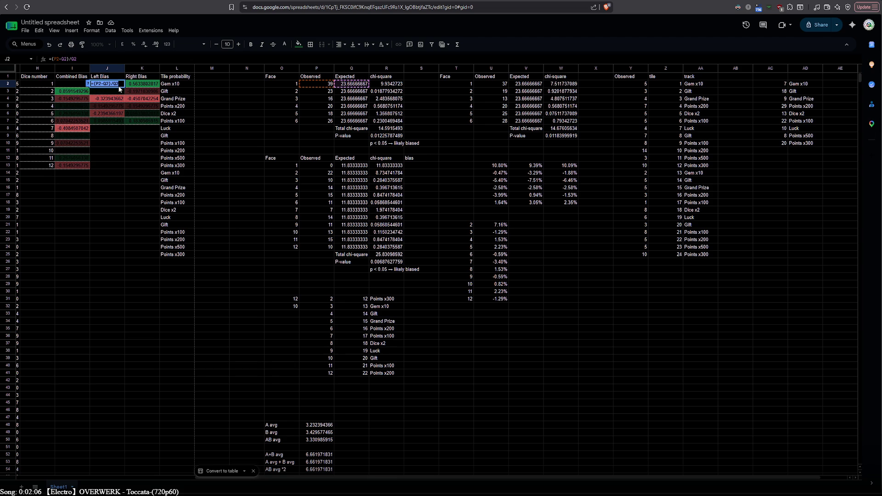
click(733, 83)
key(ctrl+v)
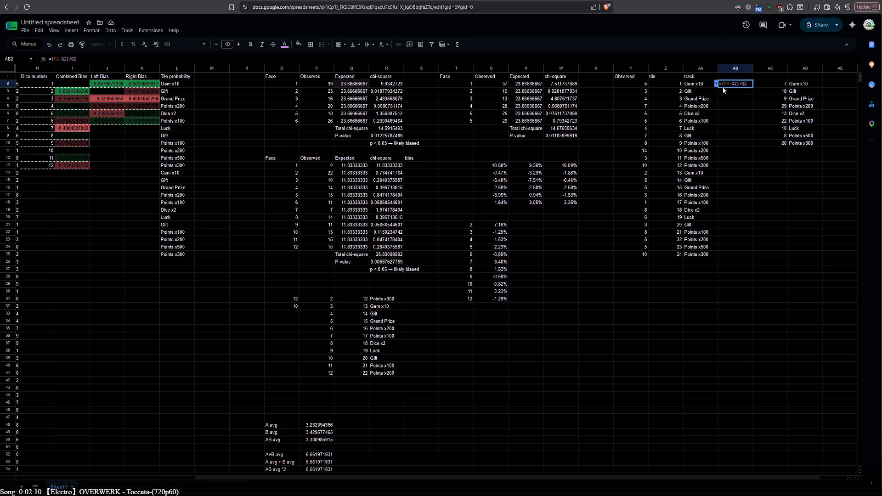
- Rewrite AB2's formula as =(Y2-24)/24 and commit it
click(725, 84)
text(t2)
key(BackSpace)
text(y)
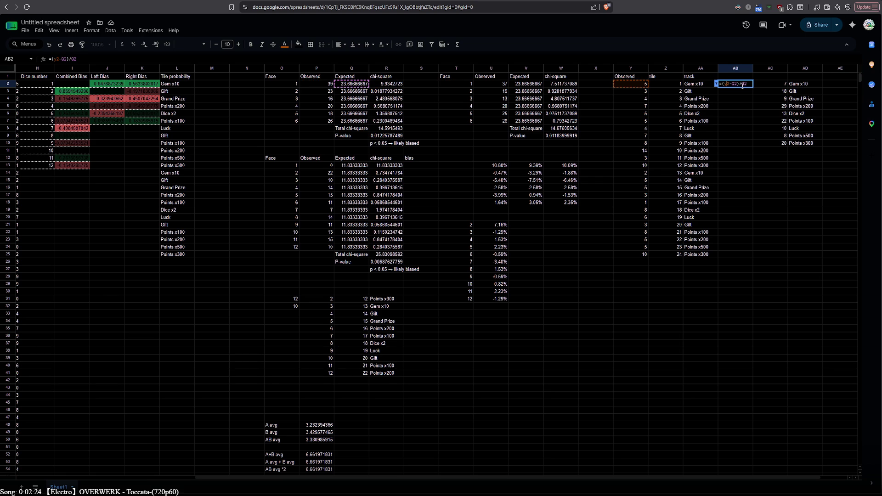
key(Right)
key(shift+Right)
key(shift+Right)
text(26)
key(BackSpace)
text(4)
key(Right)
key(Right)
key(Right)
key(BackSpace)
key(BackSpace)
text(25)
key(Return)
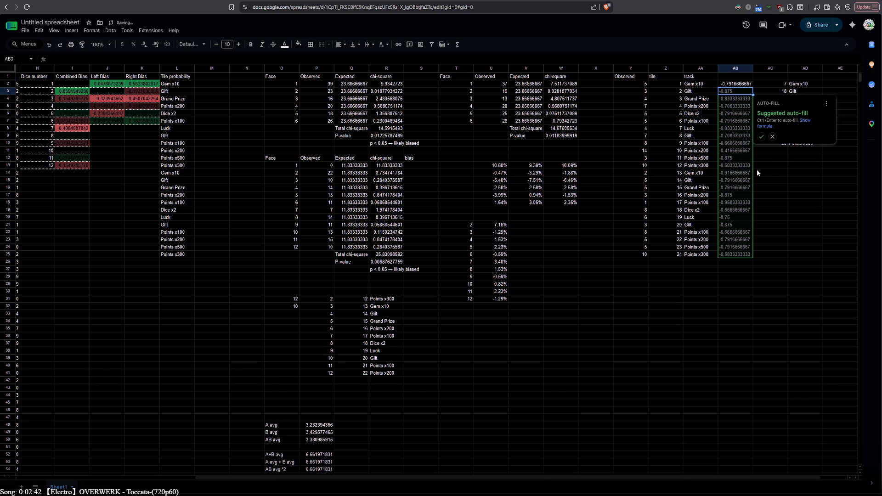
- Accept the autofill down column AB and check the filled formulas
click(760, 137)
double_click(739, 99)
double_click(738, 106)
double_click(737, 113)
double_click(737, 83)
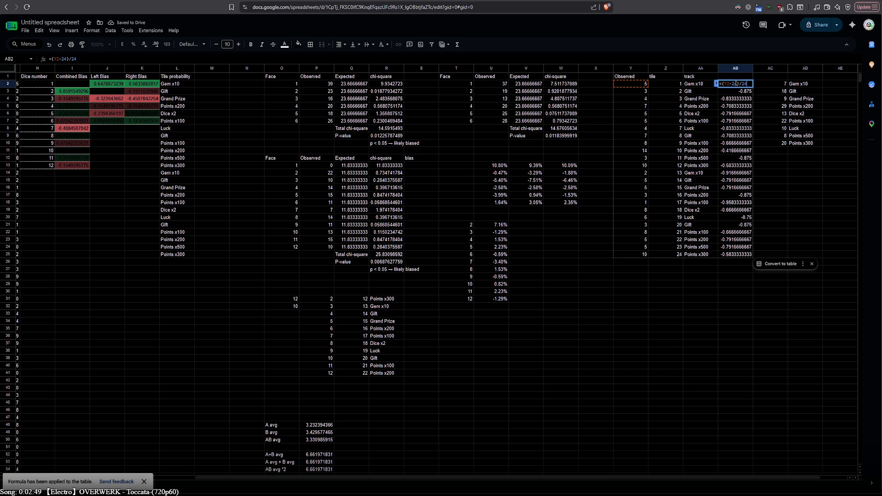
- Paste the bias formula into AE2 and change it to =(AC2-24)/24
click(824, 86)
double_click(829, 85)
text(=(Y2-24)/24)
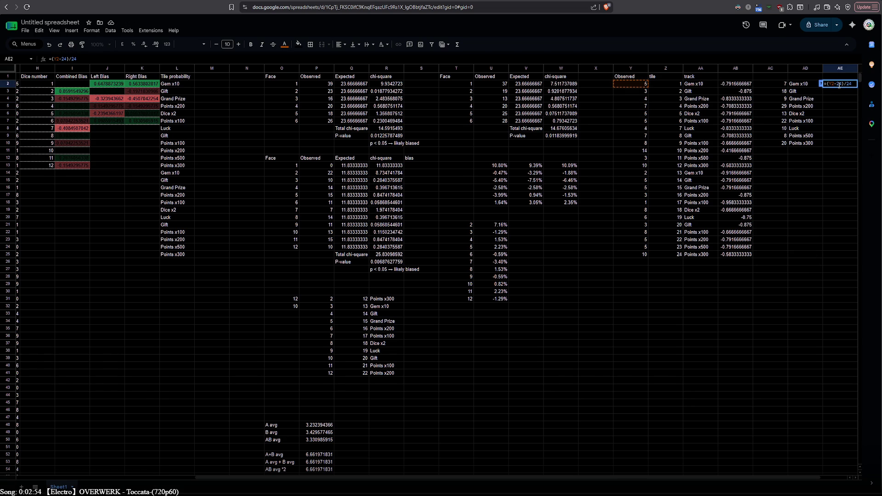
key(BackSpace)
key(BackSpace)
text(ab2)
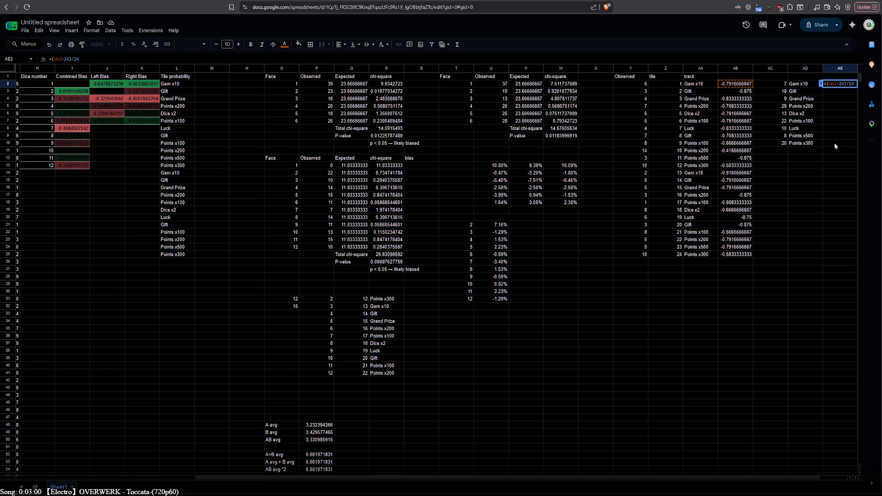
key(BackSpace)
text(c)
key(Return)
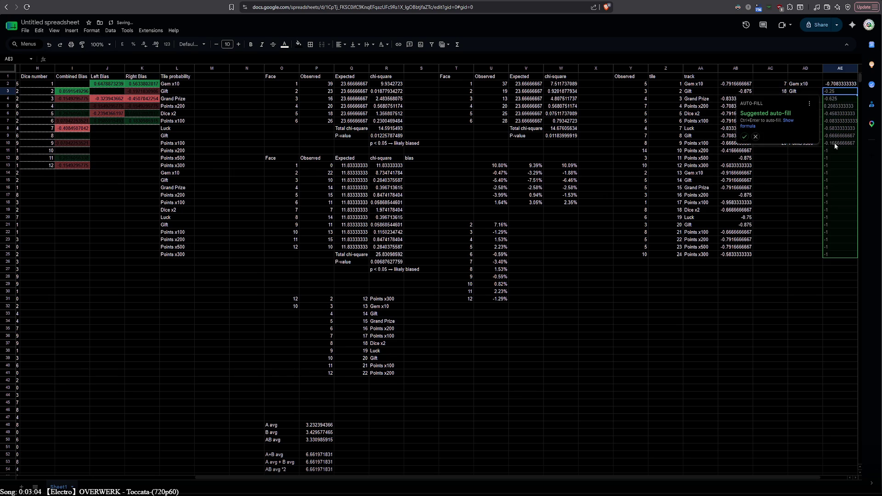
- Accept the autofill down column AE, then clear the extra rows AE11:AE25
click(744, 137)
click(831, 152)
drag(839, 233, 840, 255)
key(Delete)
click(840, 335)
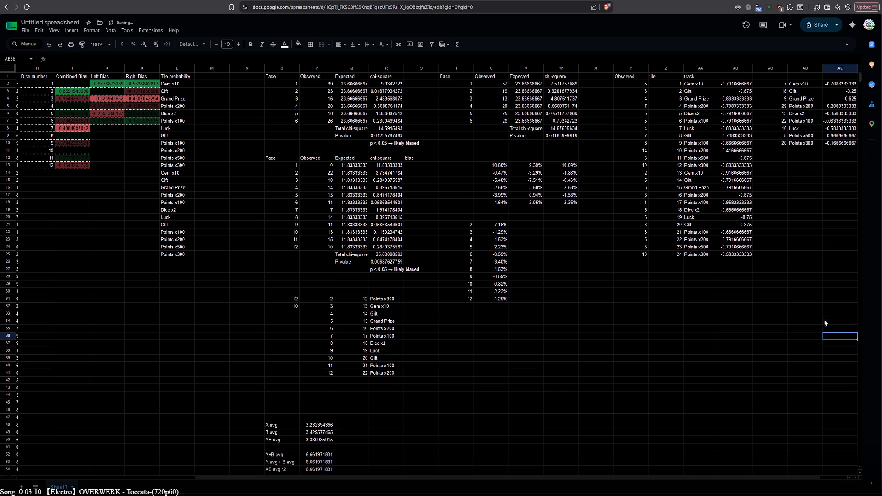
- Set the text colour of AB2:AB25 to black
click(735, 83)
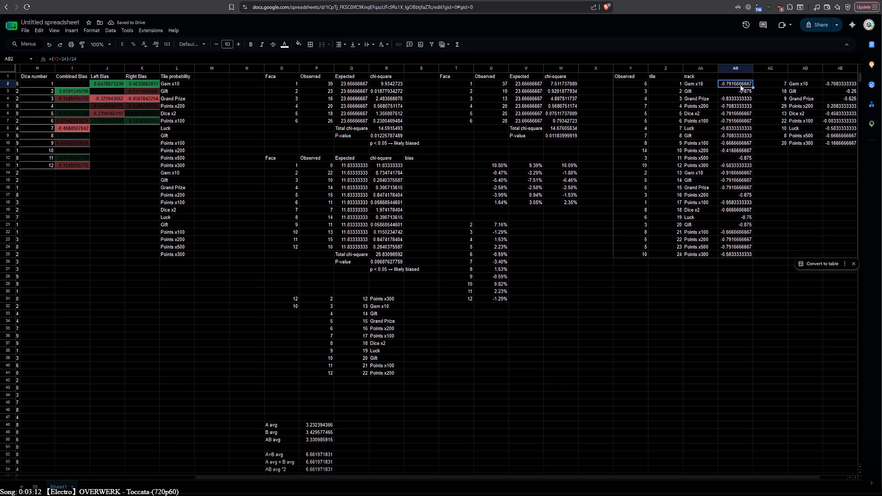
shift+click(742, 255)
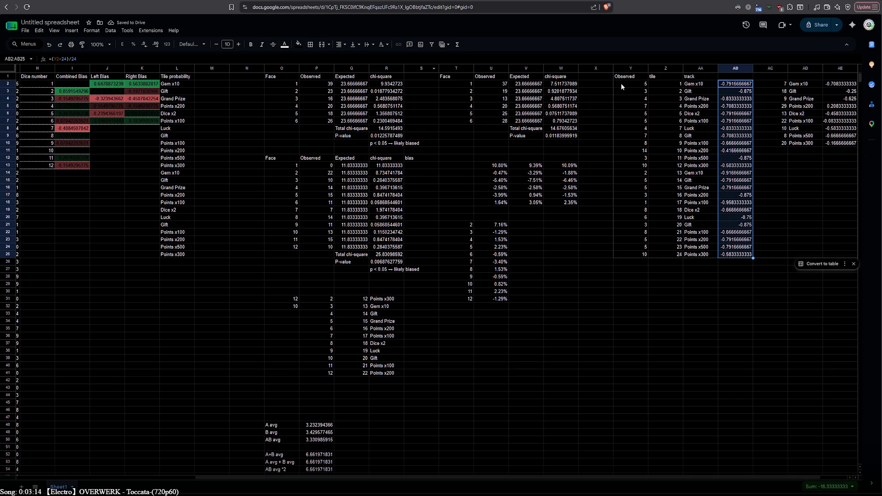
click(284, 44)
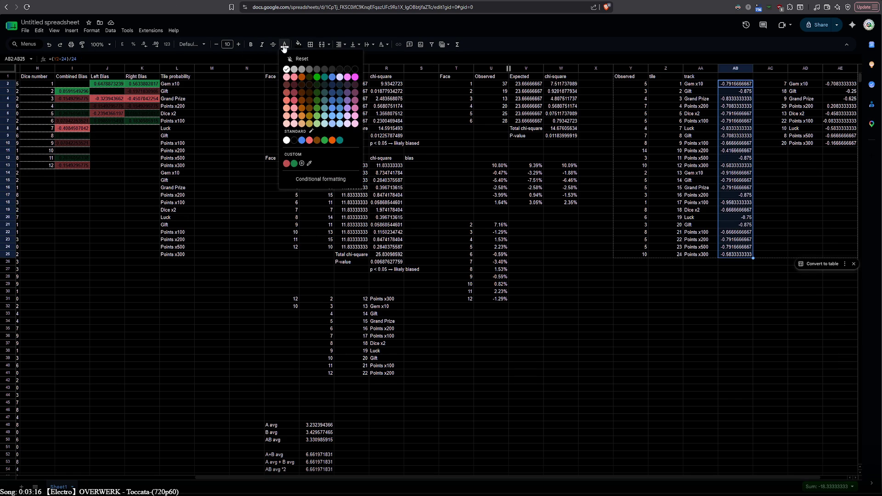
click(355, 69)
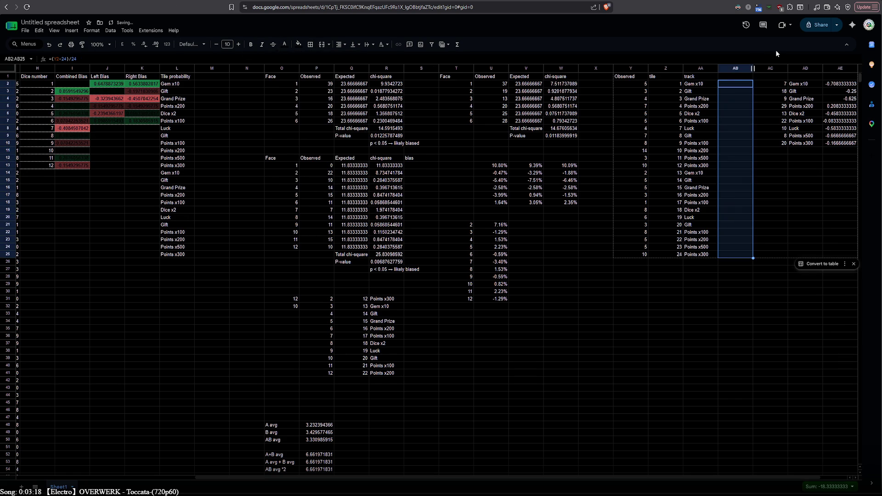
- Apply a red-to-green preset colour scale as conditional formatting to AB2:AB25
click(91, 30)
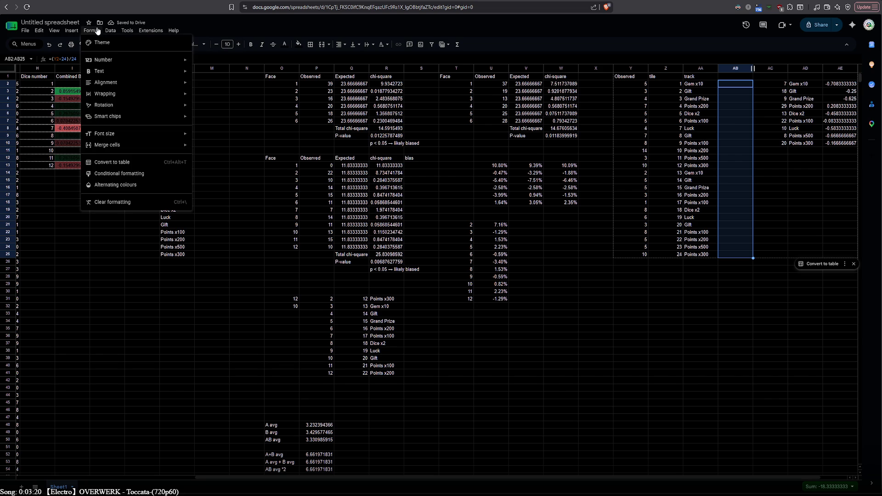
click(122, 176)
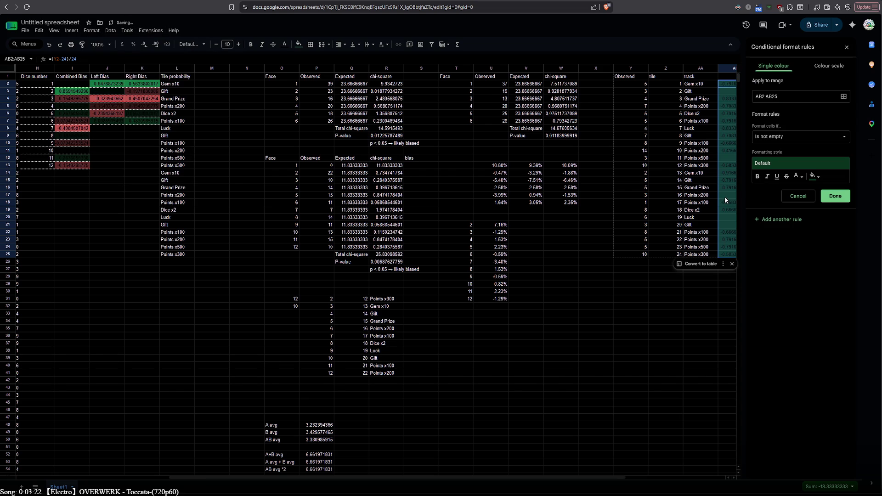
click(825, 73)
click(784, 138)
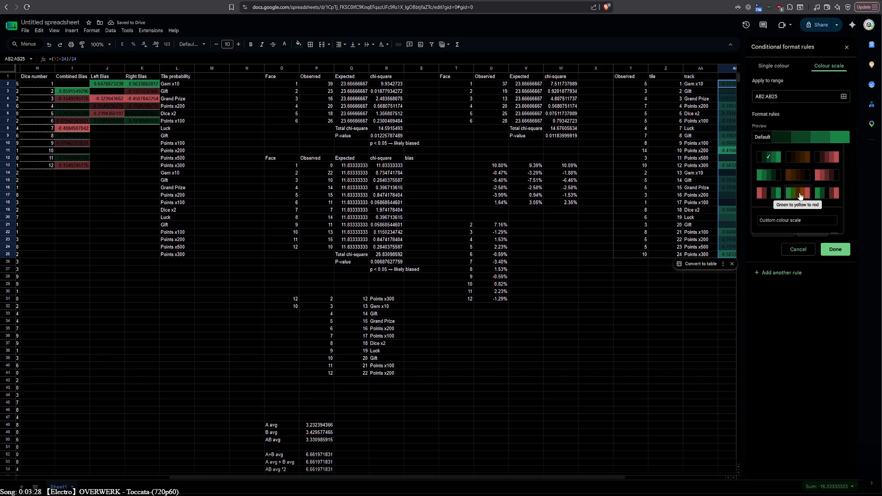
click(770, 194)
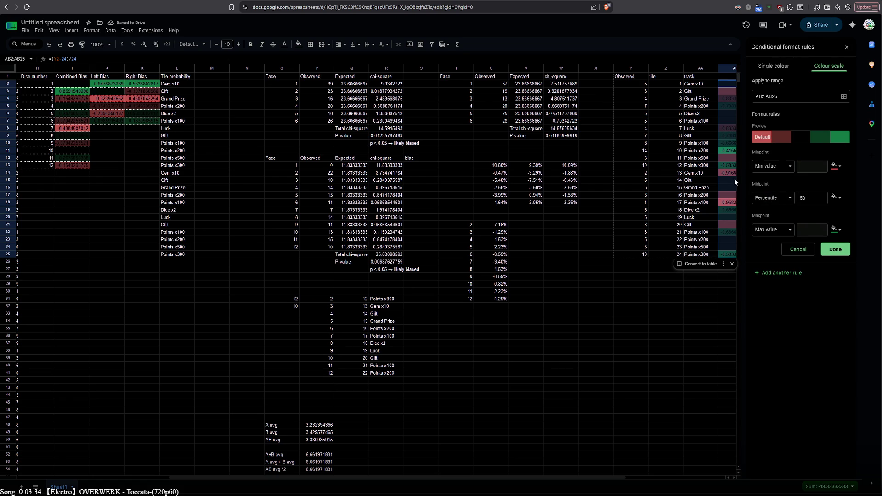
click(844, 255)
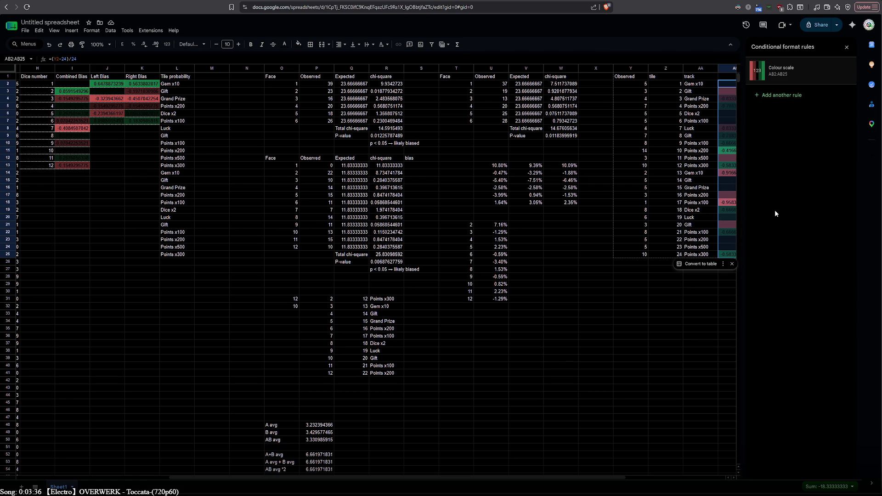
click(692, 313)
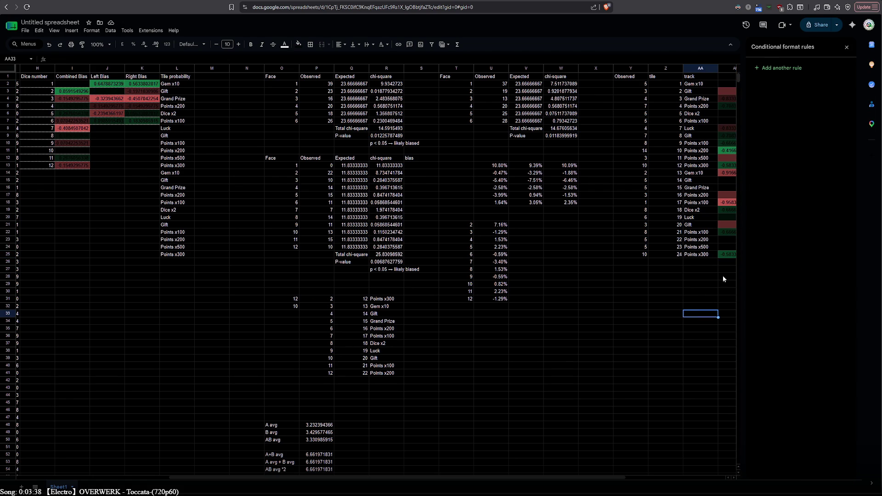
click(845, 47)
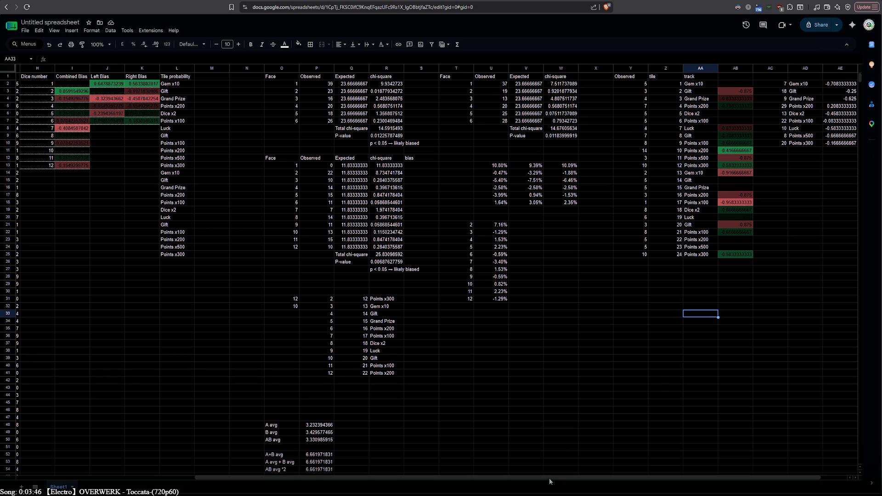
- Inspect the formulas in AB11 and the Q3 expected count without changing them
scroll(549, 477, right, 1)
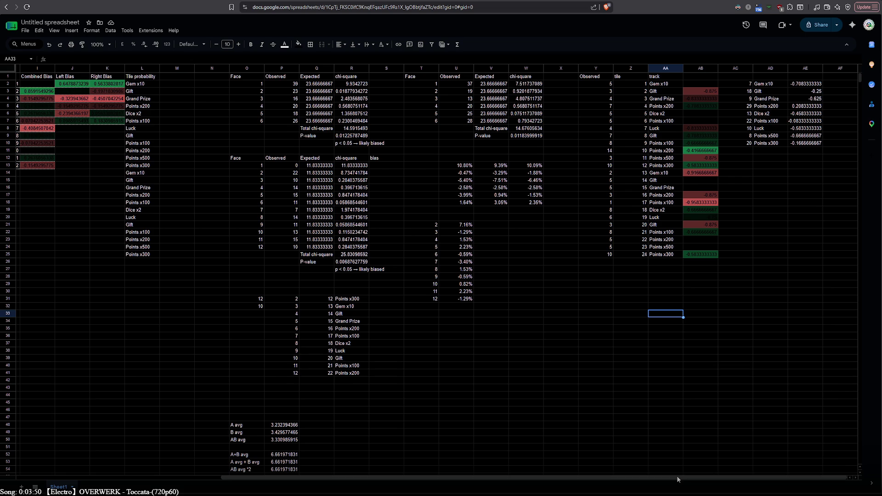
click(694, 151)
double_click(695, 152)
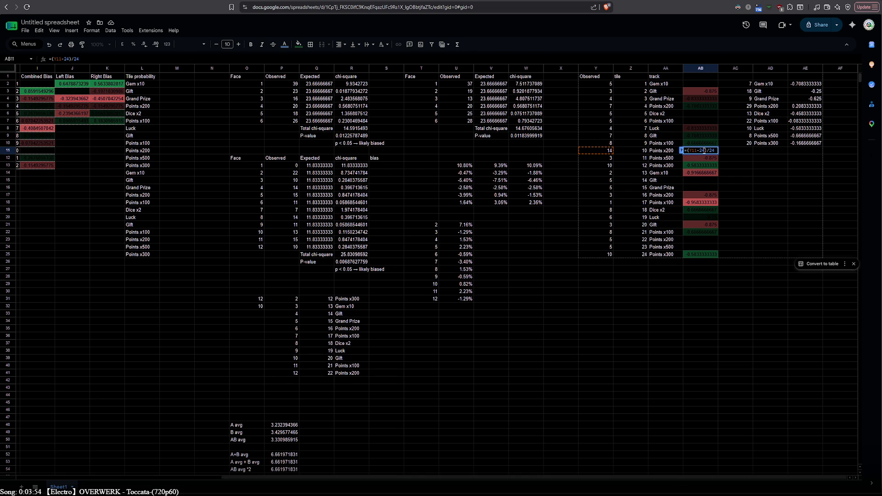
drag(693, 151, 696, 151)
click(665, 305)
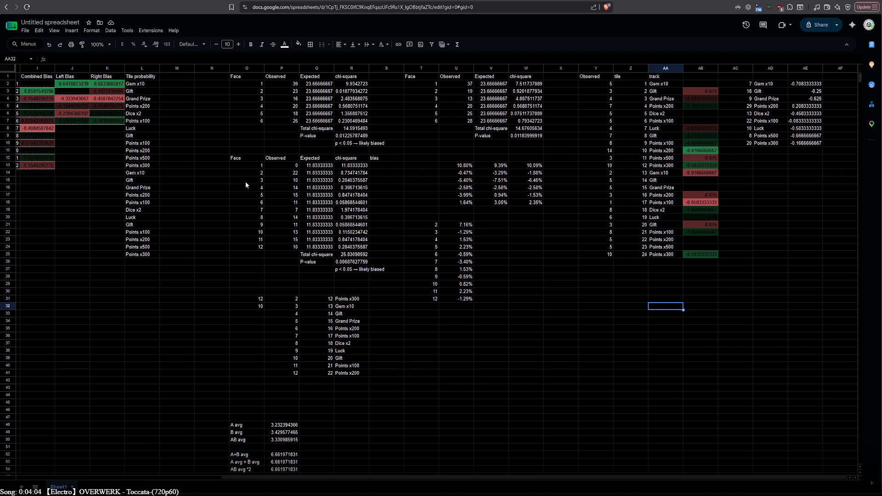
click(317, 92)
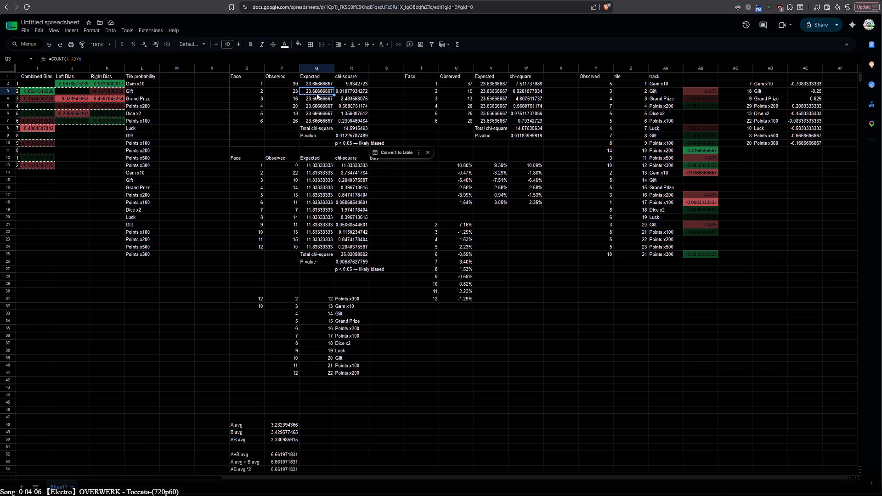
double_click(317, 95)
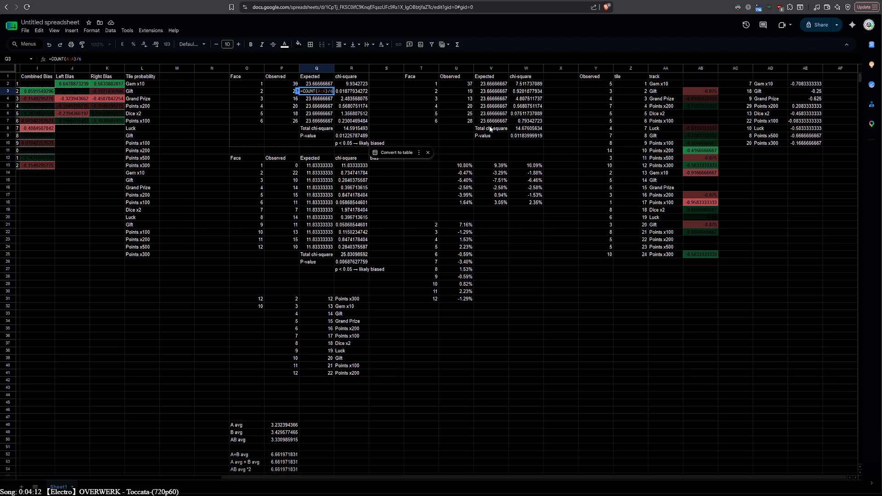
click(699, 151)
- Check AB3 and AB2, then open Q2's =COUNT(A:A)/6 formula for editing
double_click(694, 92)
double_click(696, 85)
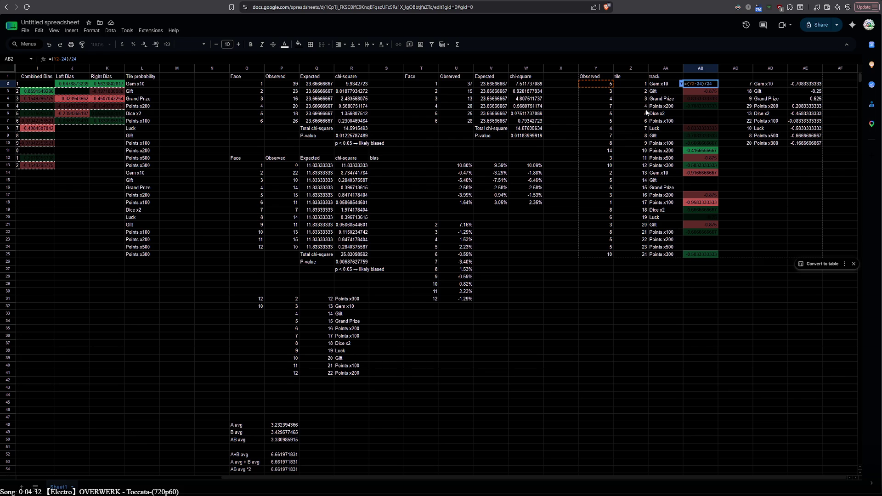
click(311, 86)
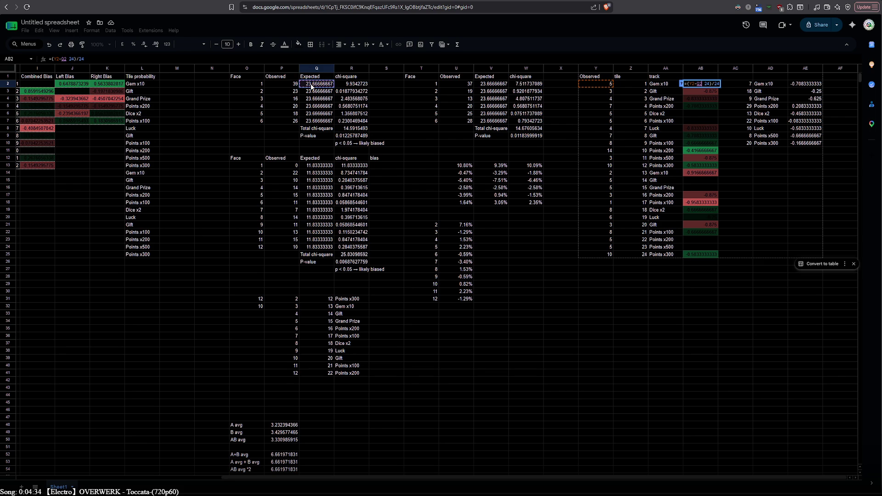
key(Escape)
double_click(316, 85)
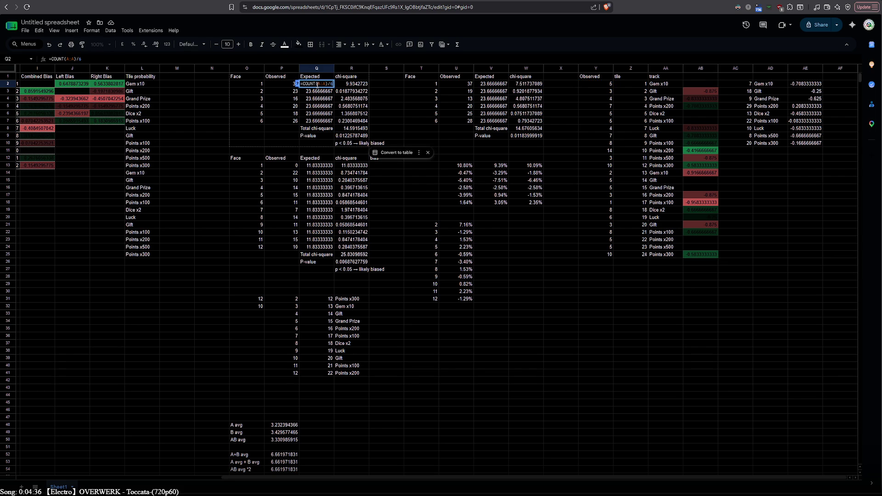
click(325, 84)
drag(341, 477, 123, 465)
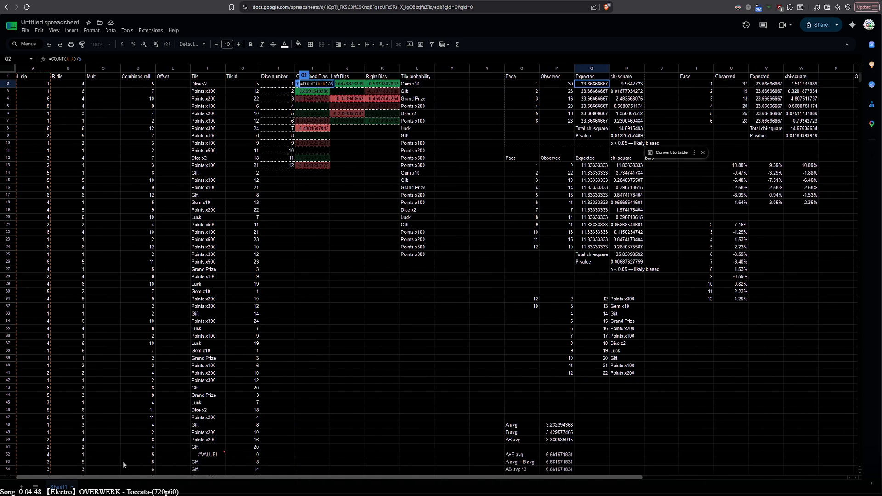
- Close Q2 unchanged and locate the total rolls count of 142 in J116
scroll(364, 391, down, 7)
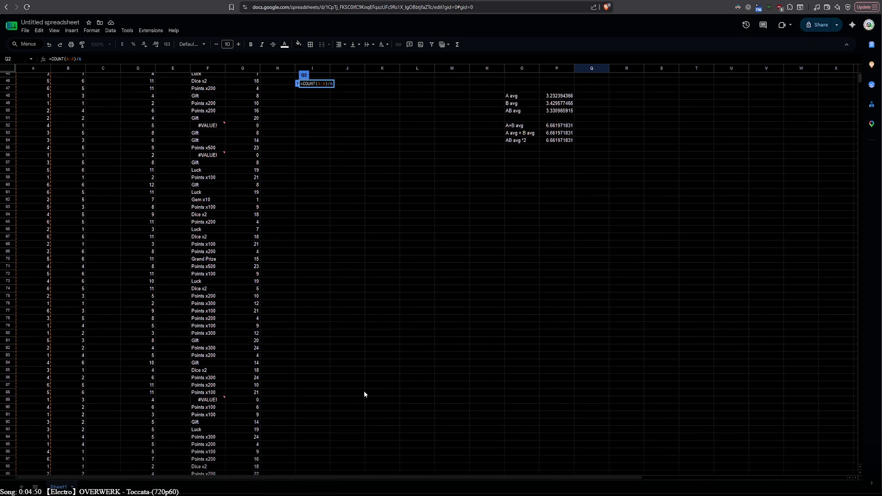
key(Return)
click(364, 391)
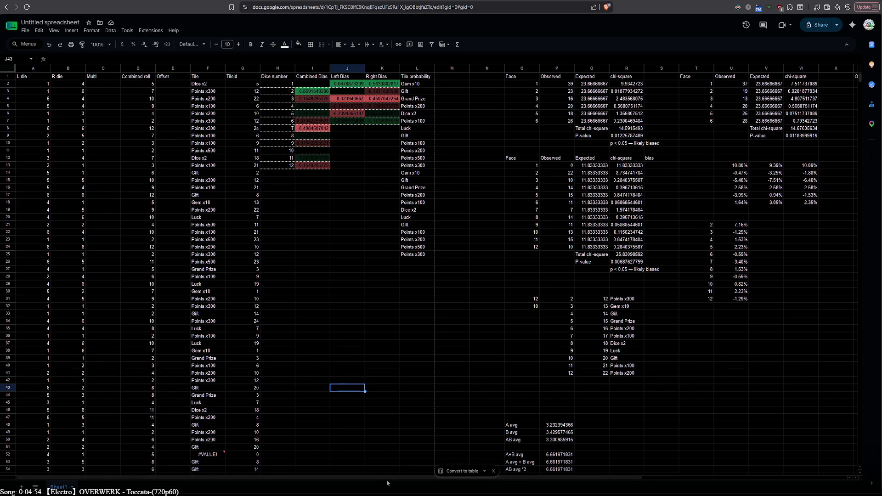
drag(411, 478, 691, 481)
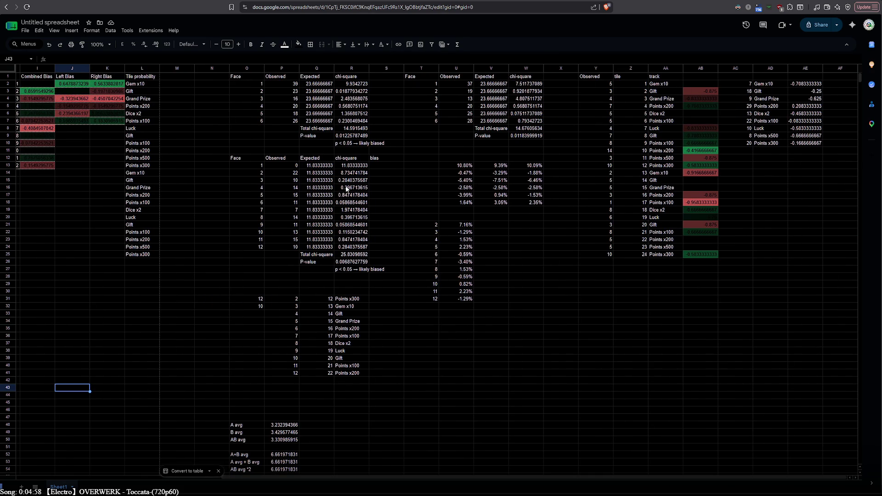
scroll(352, 296, down, 5)
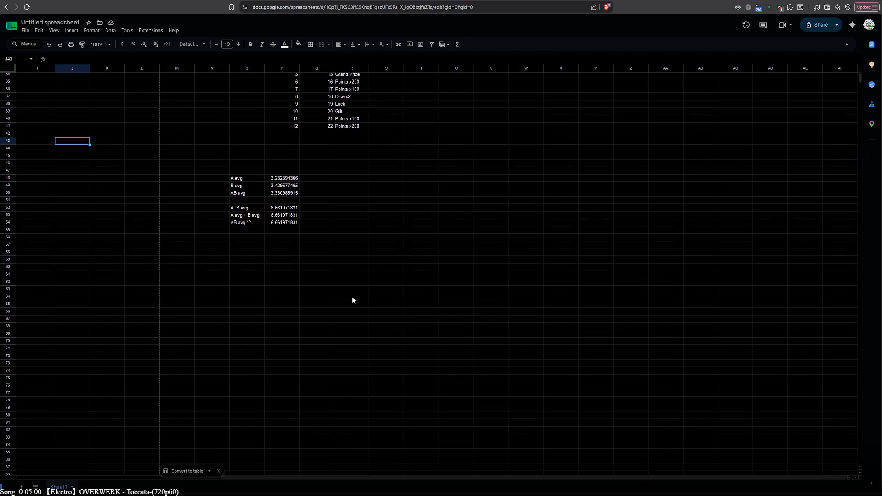
scroll(352, 296, down, 10)
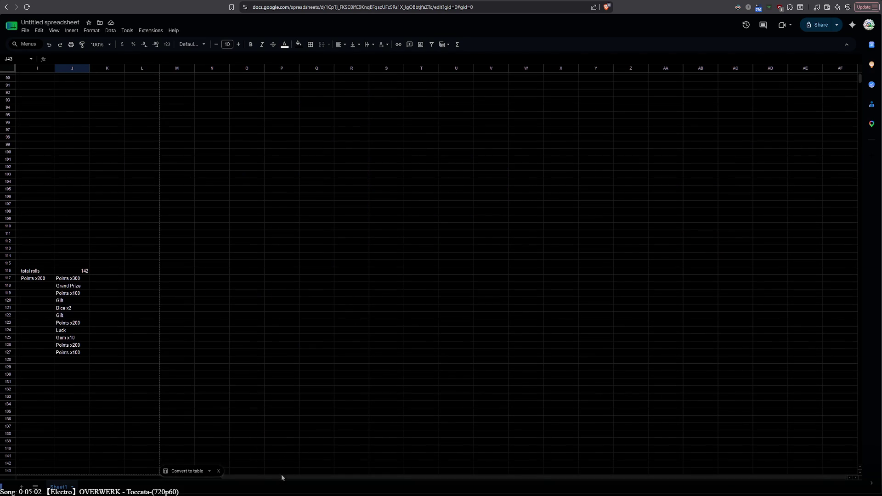
scroll(282, 474, left, 5)
click(220, 274)
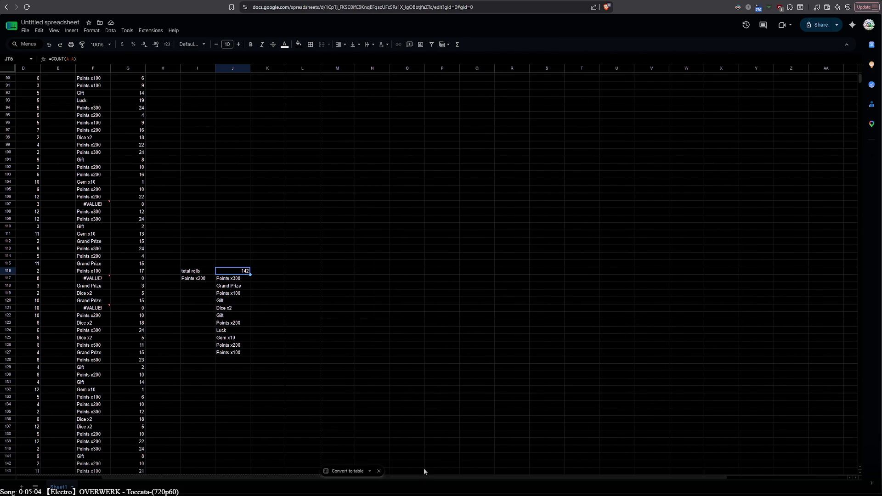
scroll(753, 372, up, 15)
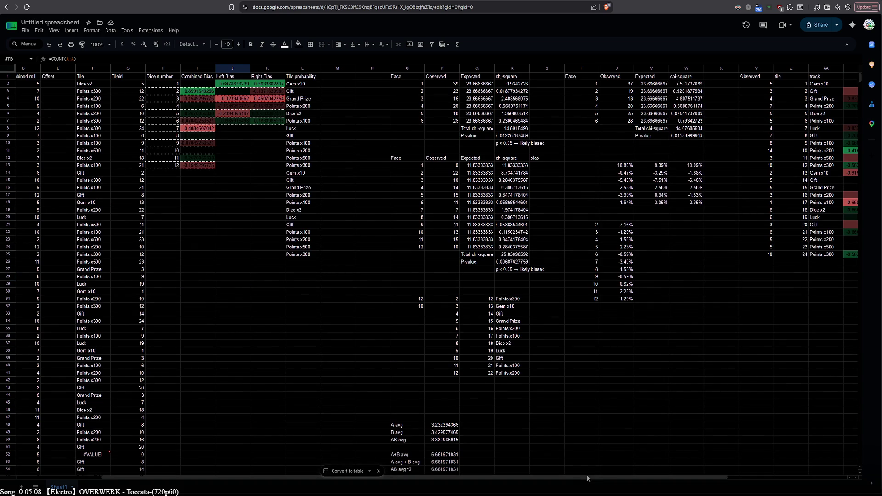
scroll(586, 475, right, 5)
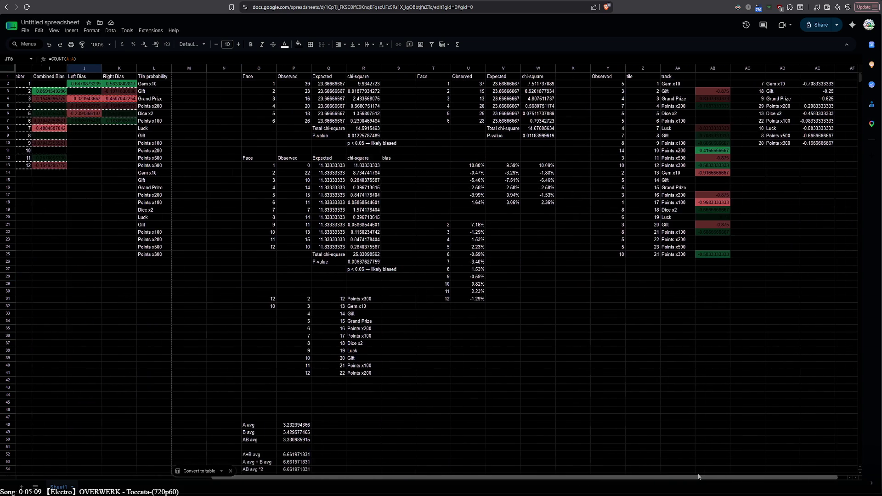
- Replace the subtracted 24 in AB2's formula with (24/J116)
double_click(694, 84)
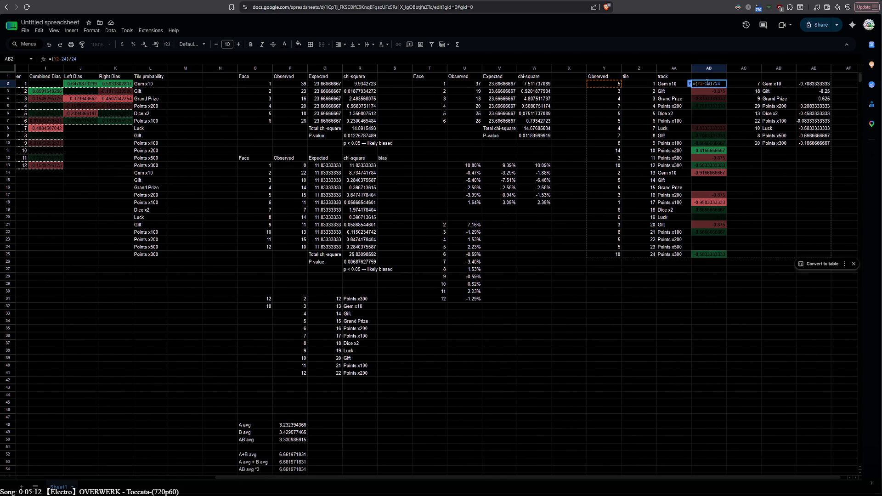
double_click(708, 83)
scroll(187, 386, down, 10)
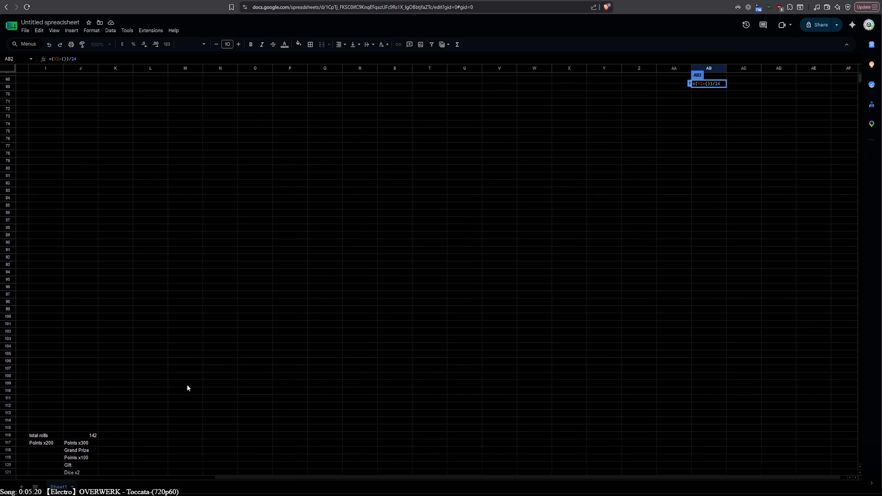
click(90, 435)
scroll(462, 345, up, 10)
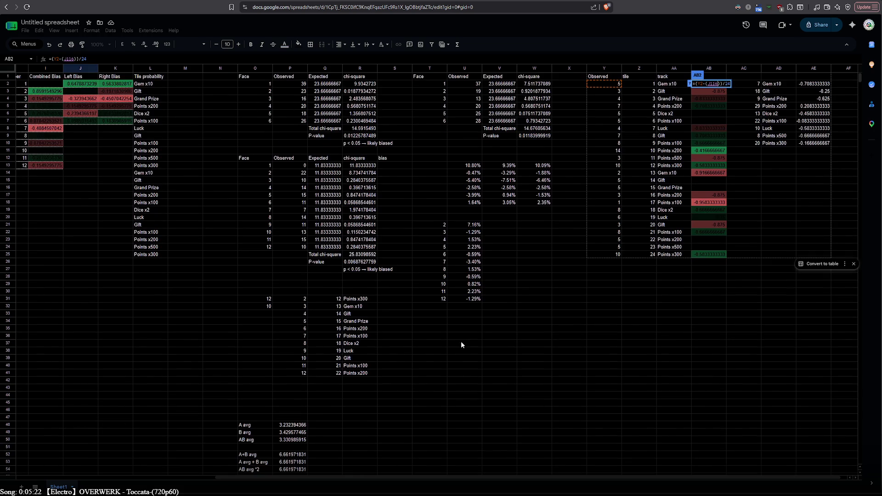
scroll(461, 344, down, 10)
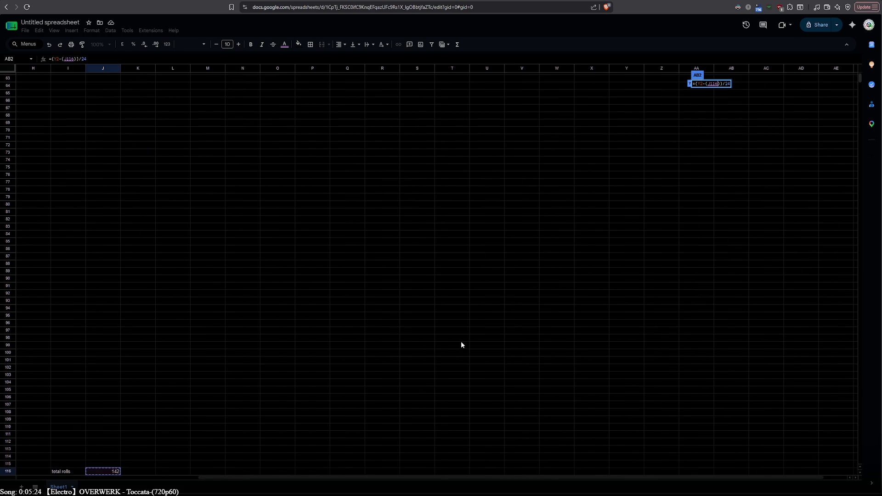
click(708, 84)
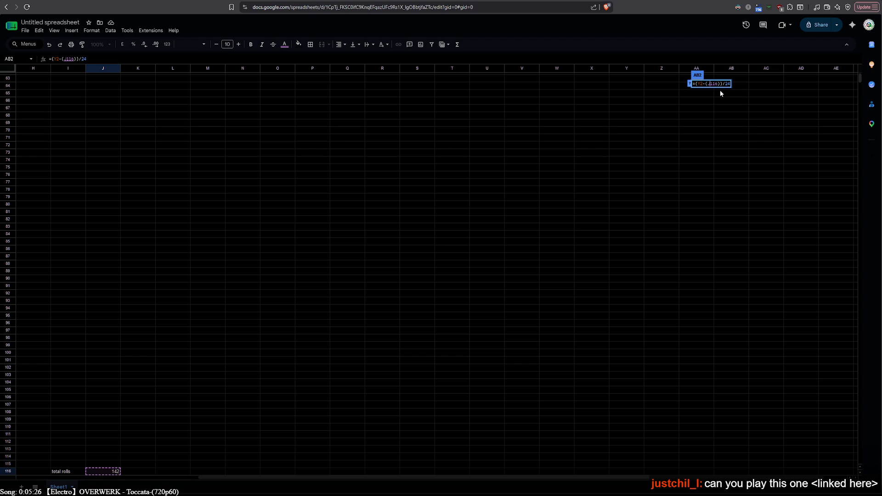
text(2)
text(5)
key(BackSpace)
text(4/)
- Replace the divisor 24 with (24/J116), giving =(Y2-(24/J116))/(24/J116)
key(Right)
key(Right)
key(Delete)
key(Delete)
text((24/J116))
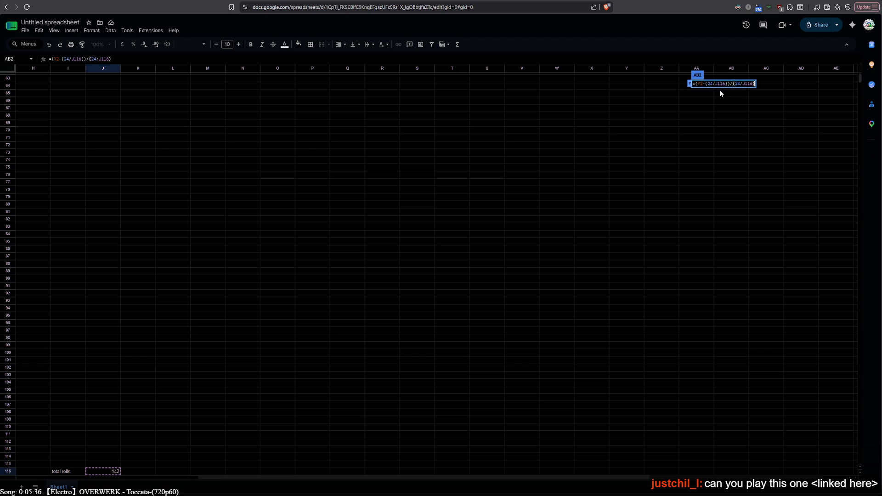
key(Return)
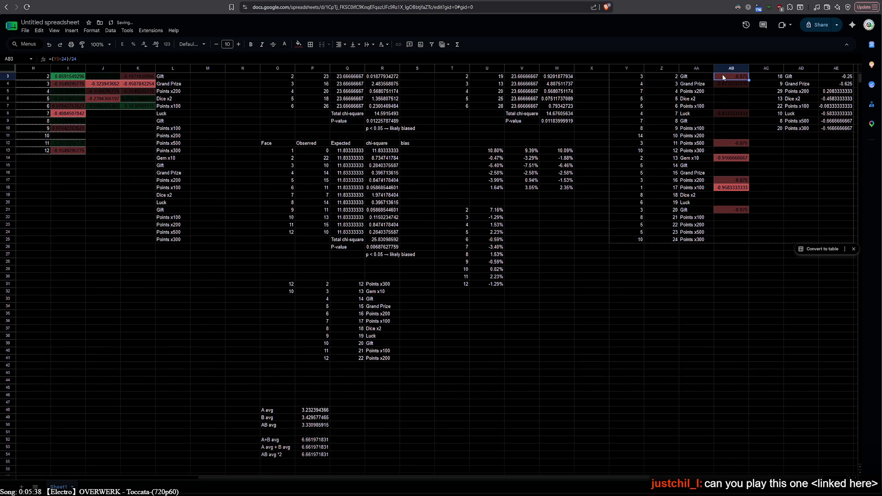
- Fill the revised bias formula down to AB25, confirming AB2 shows 28.58333333
mouse_move(749, 79)
mouse_down()
mouse_move(732, 118)
mouse_move(738, 239)
mouse_up()
click(733, 261)
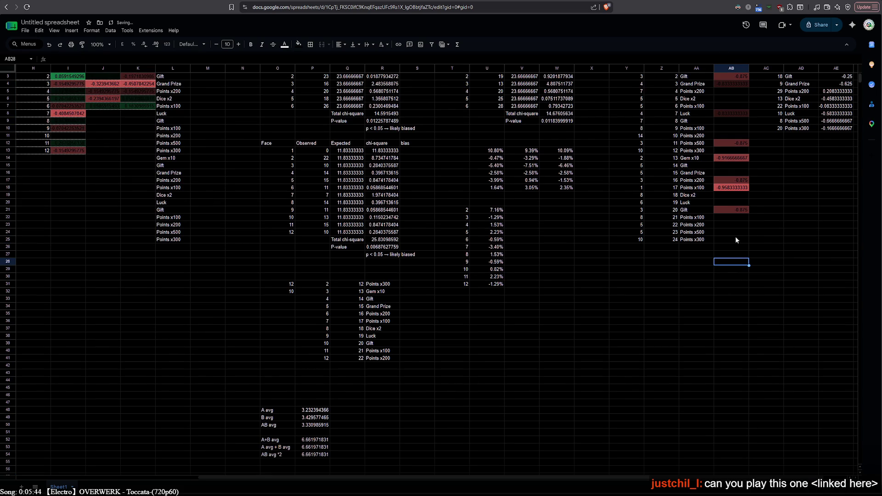
double_click(738, 76)
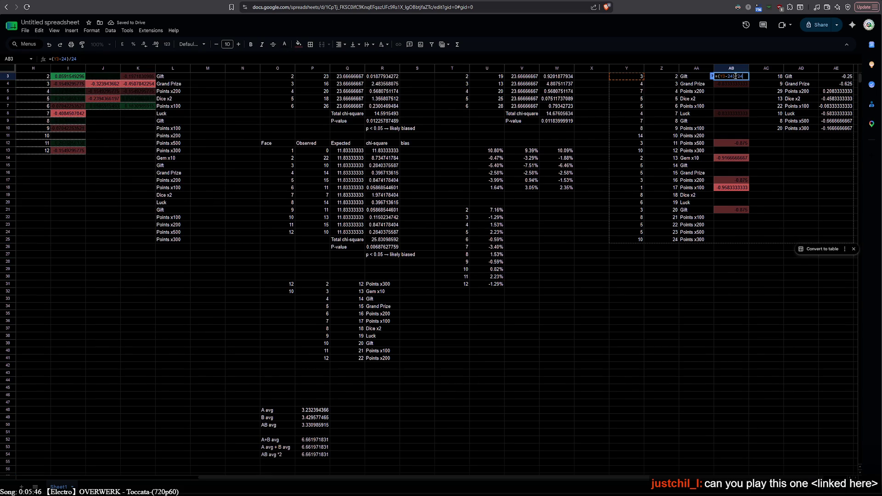
key(Escape)
scroll(744, 83, up, 1)
double_click(742, 84)
key(Escape)
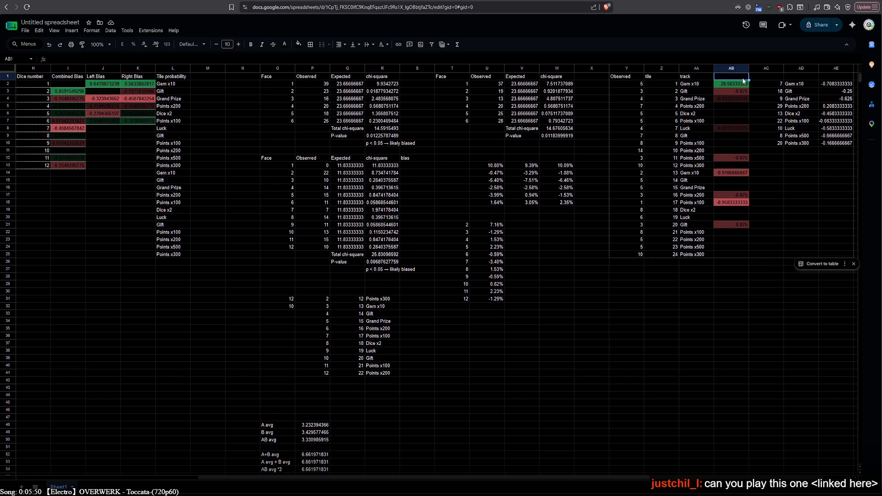
drag(748, 87, 746, 255)
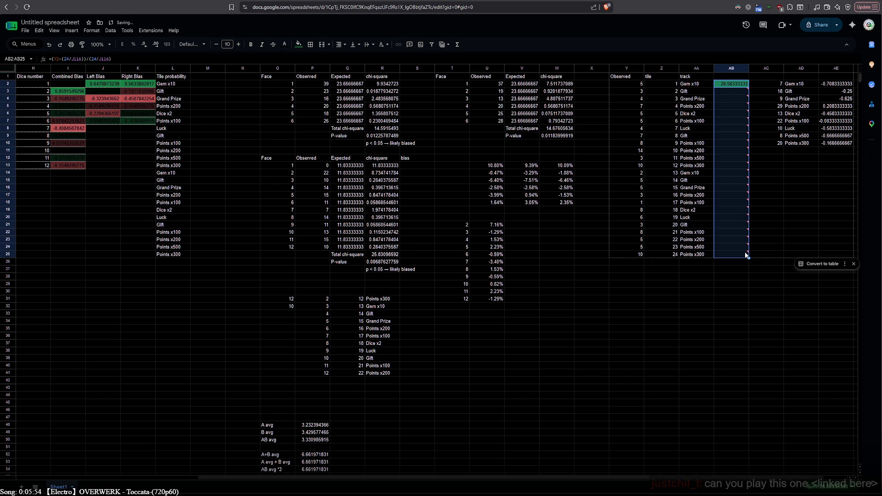
- Lock row 116 in AB2's J116 references and refill the formula down to AB25
double_click(731, 84)
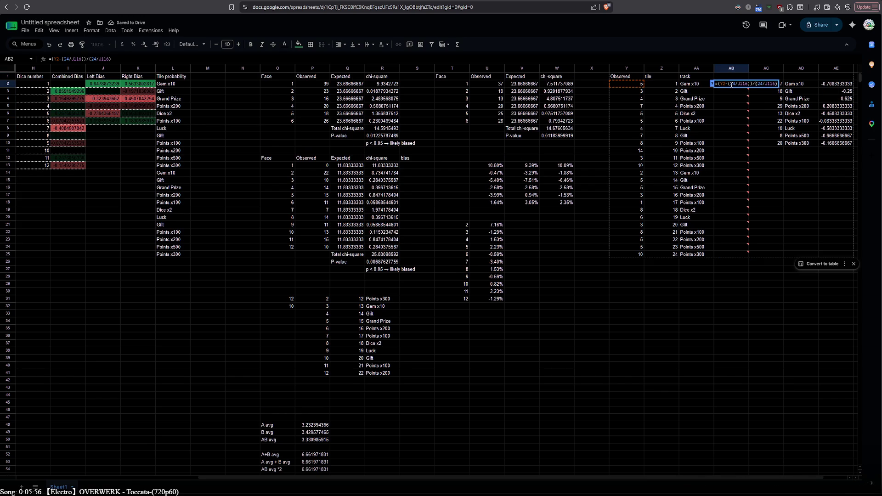
click(739, 83)
text($)
text($)
key(Return)
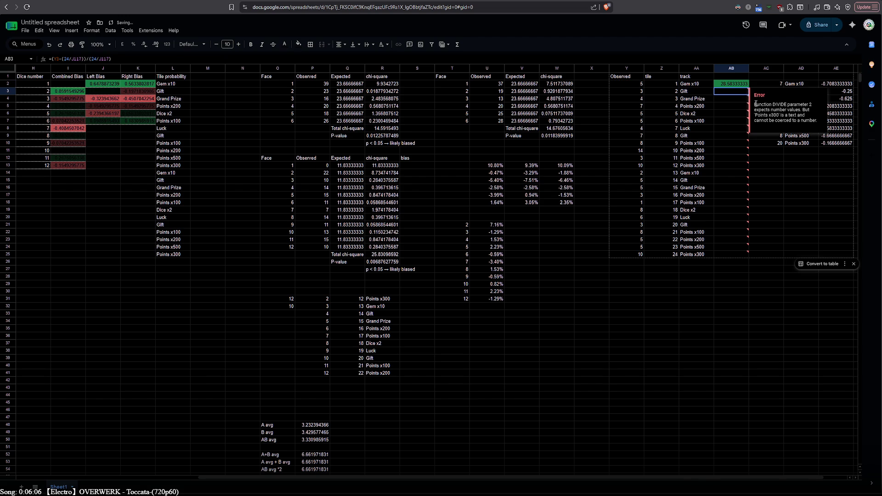
click(740, 87)
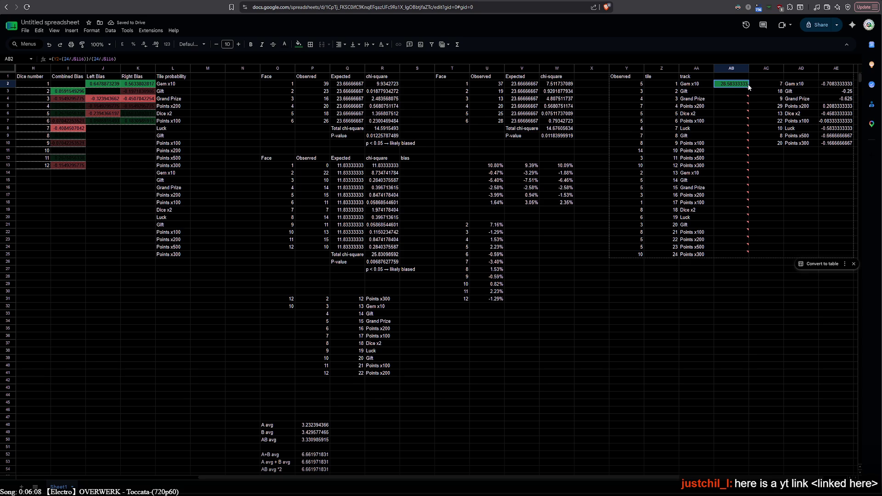
drag(749, 87, 755, 255)
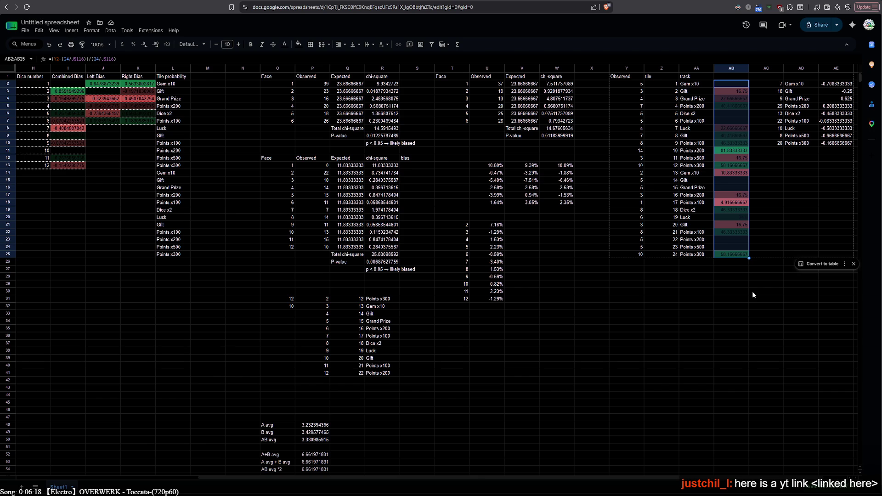
click(753, 293)
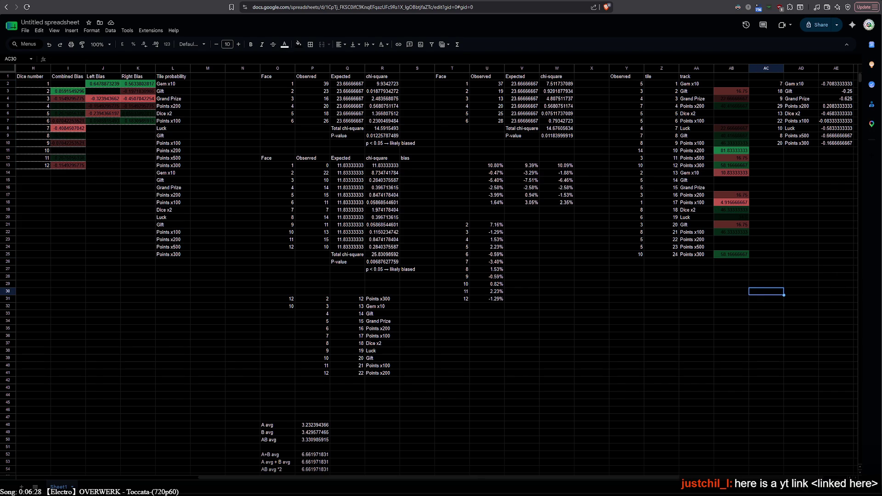
- Reload the spreadsheet page and paste the shared YouTube link into the address bar
click(172, 291)
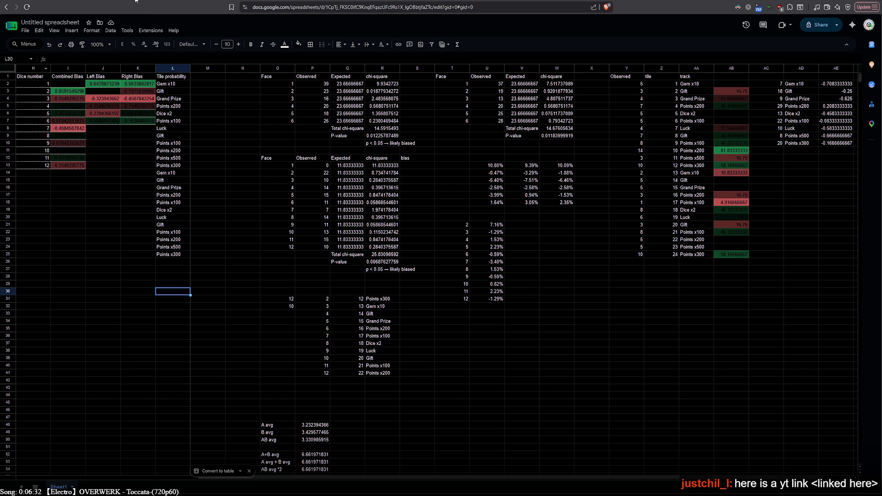
key(ctrl+r)
text(https://youtu.be/7pPb5fmumNo)
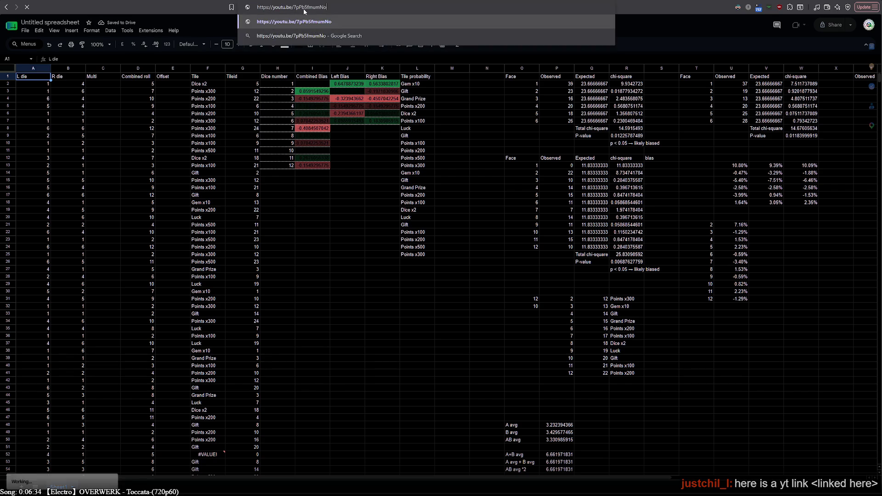
- Load the pasted youtu.be link to open the Midnight Pretenders watch page
key(Return)
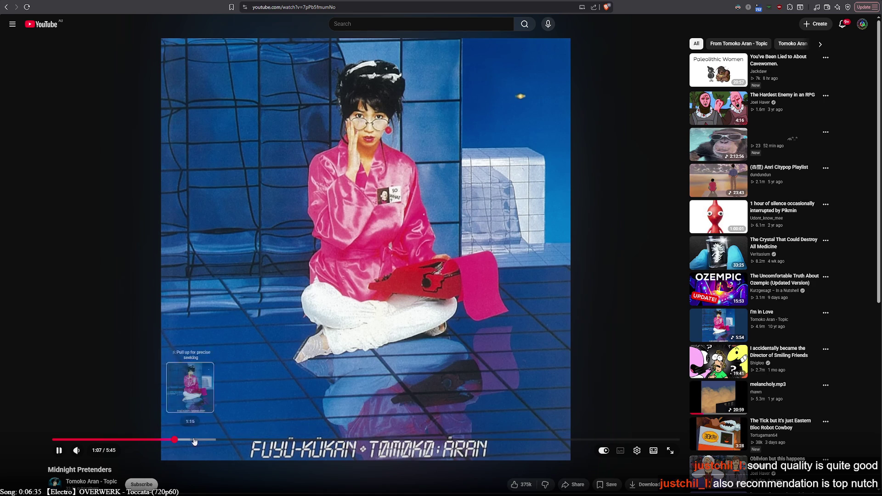
- Skip Midnight Pretenders ahead to 1:39, 3:04, 4:12 and finally 4:58
click(233, 440)
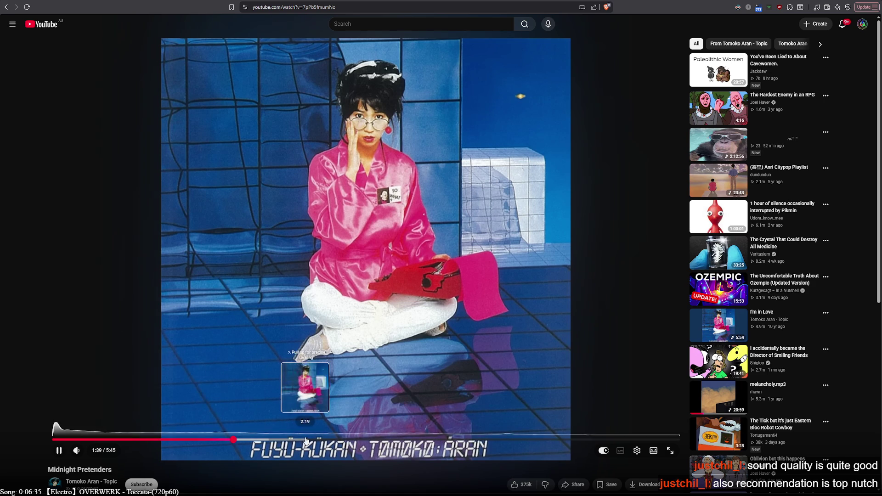
click(388, 440)
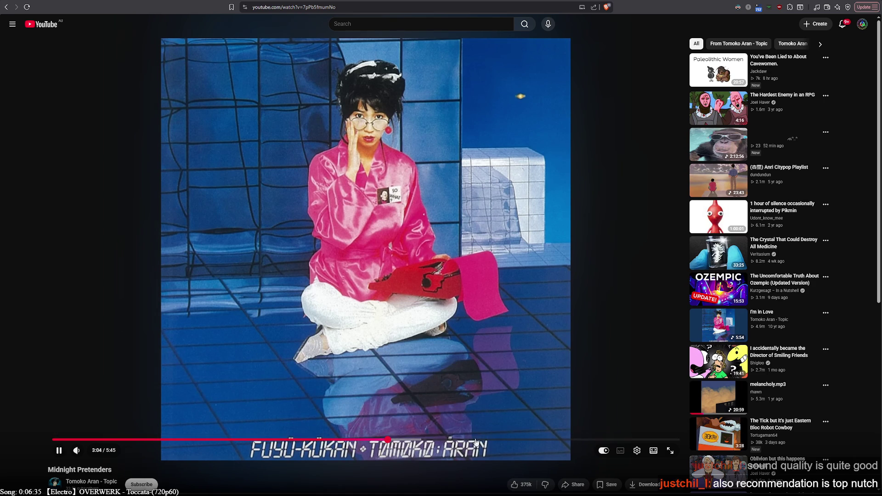
click(512, 440)
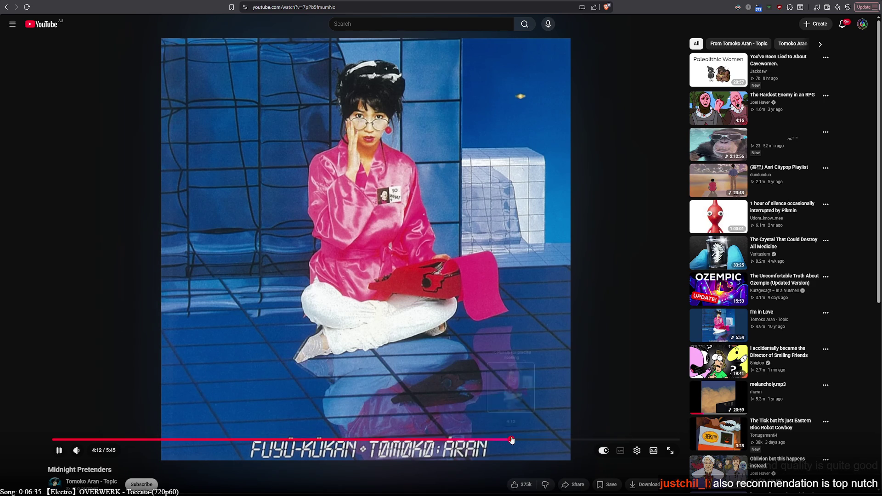
click(595, 440)
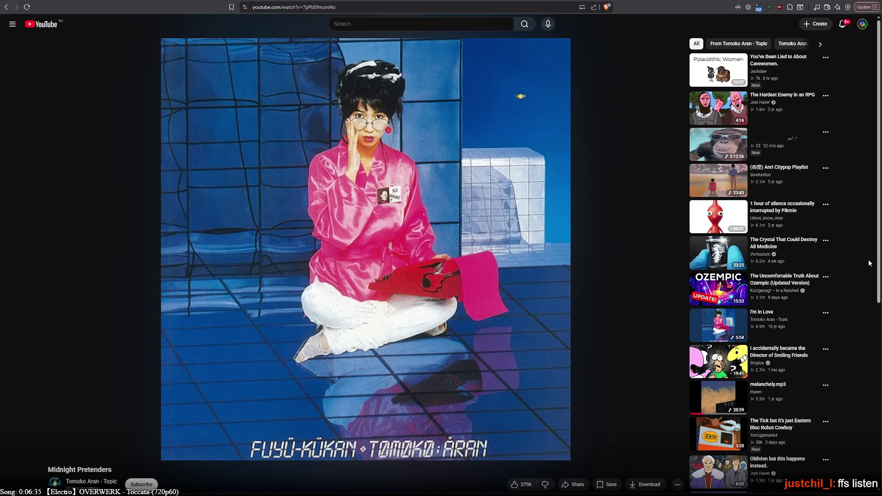
- Rewind Midnight Pretenders to about 2:11 on the seek bar
scroll(868, 263, down, 3)
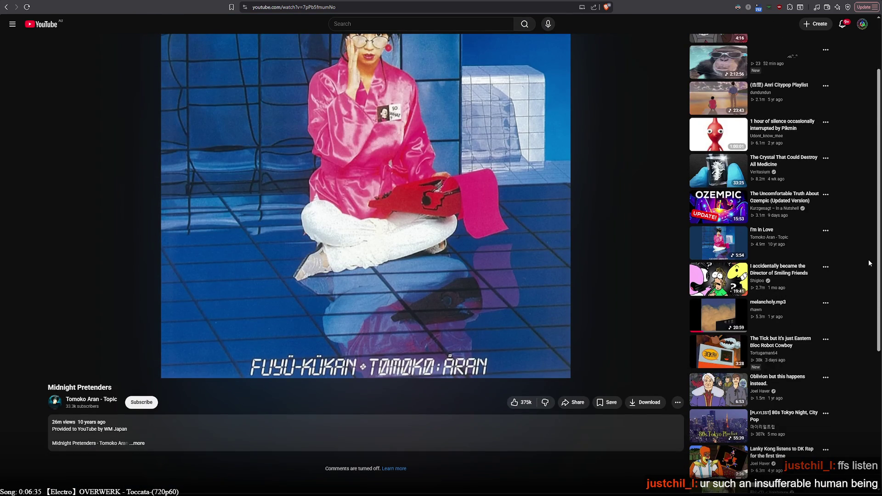
scroll(868, 263, down, 2)
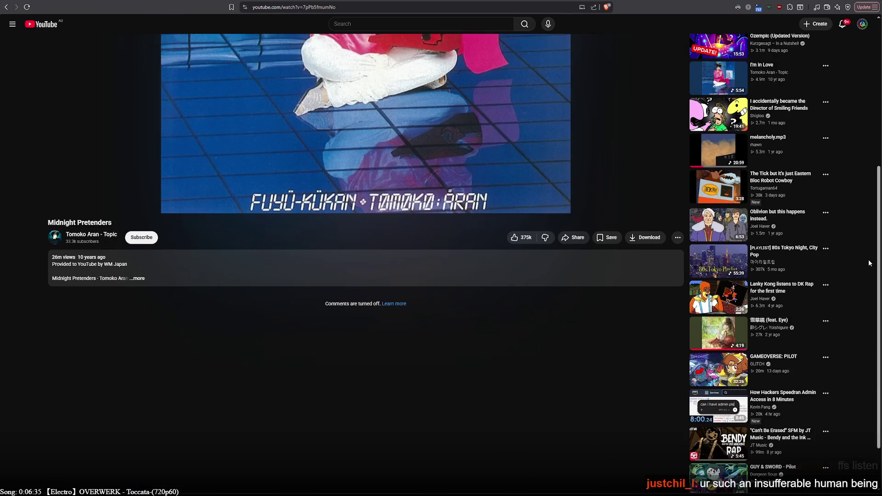
scroll(868, 262, down, 2)
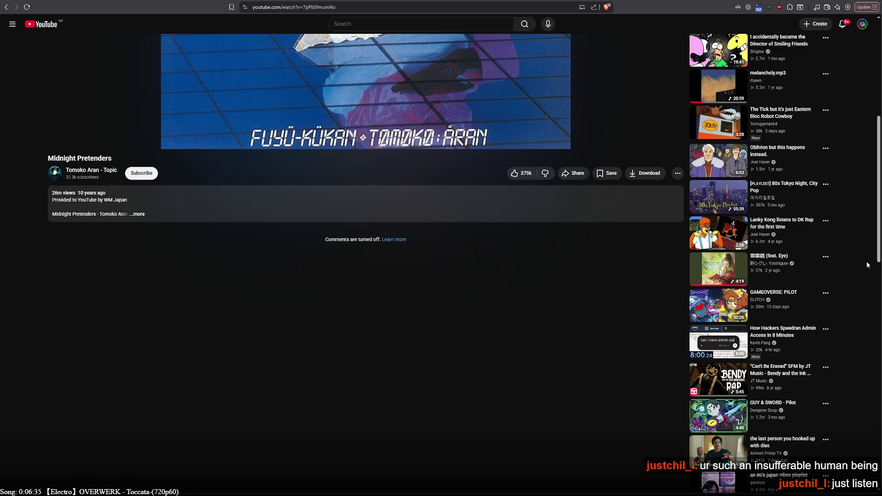
scroll(224, 427, up, 5)
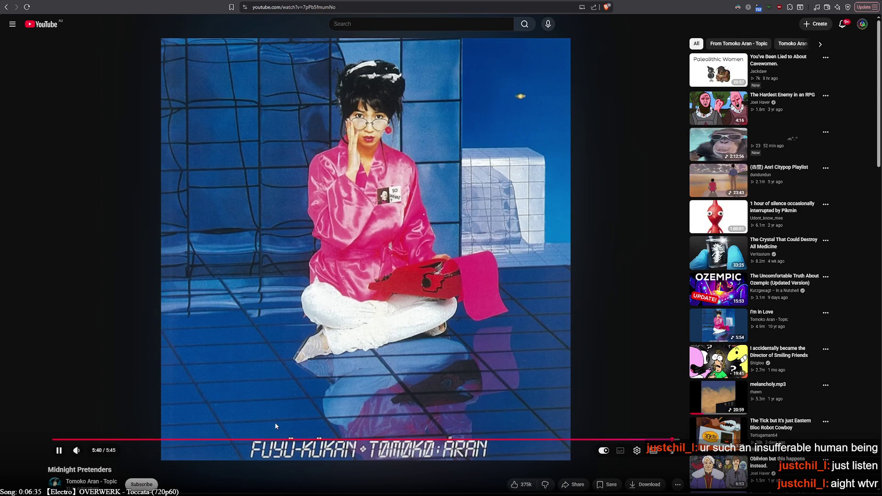
drag(289, 440, 291, 441)
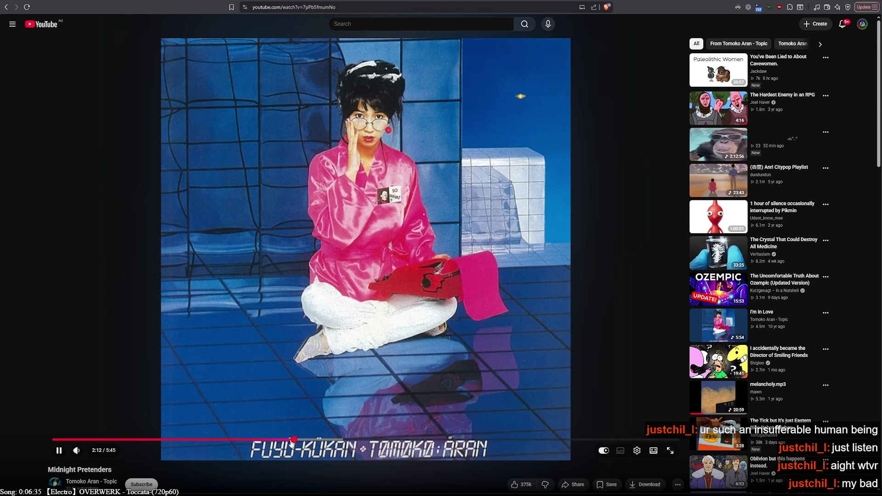
- Scroll down the watch page to bring the video's description into view
scroll(257, 474, down, 2)
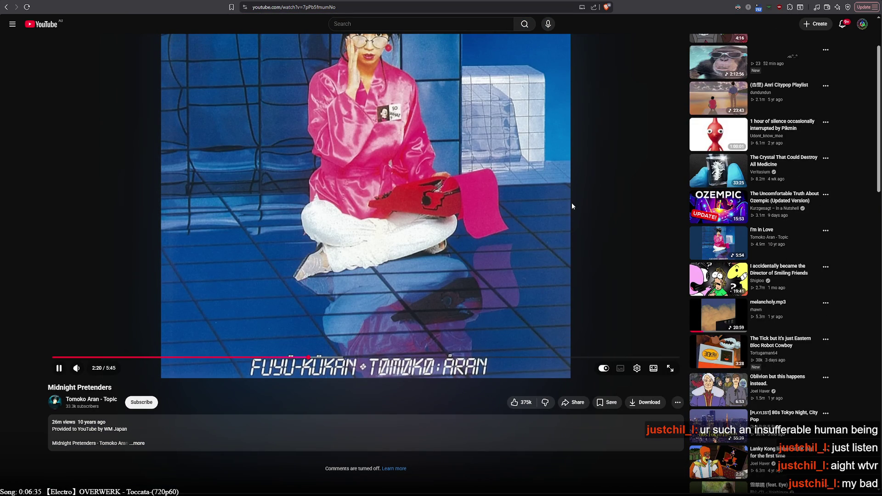
scroll(571, 206, down, 2)
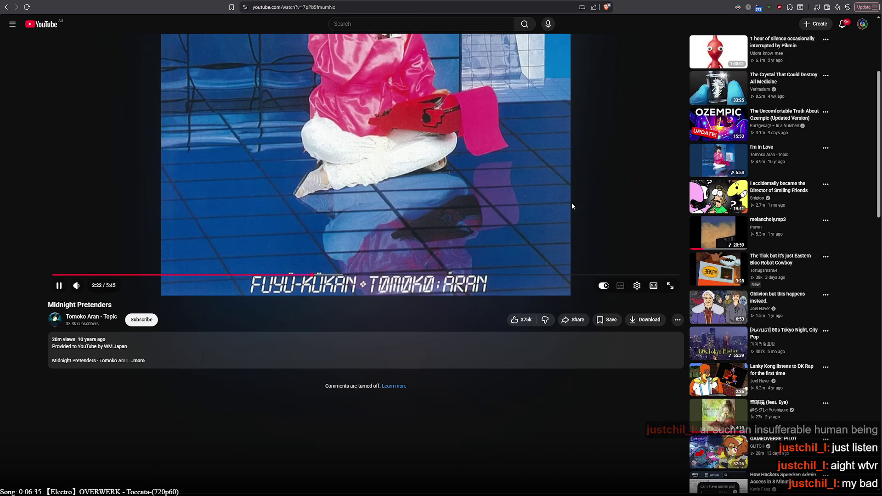
scroll(572, 207, down, 4)
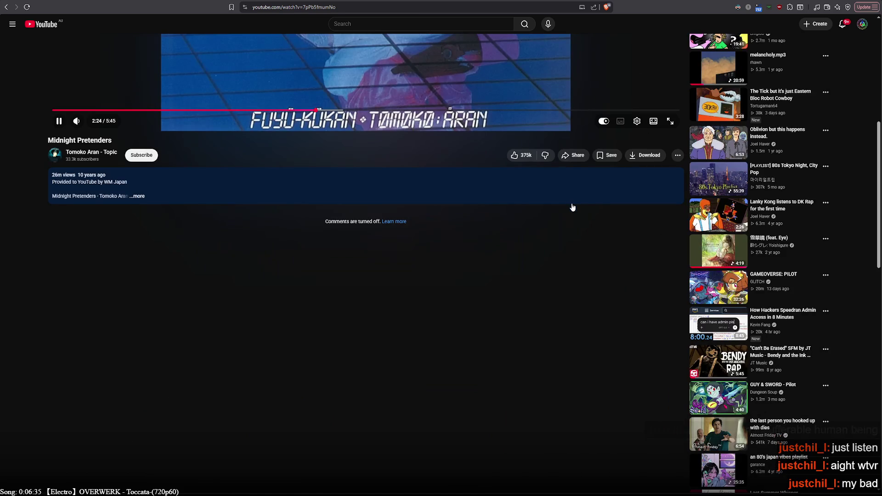
scroll(572, 208, down, 4)
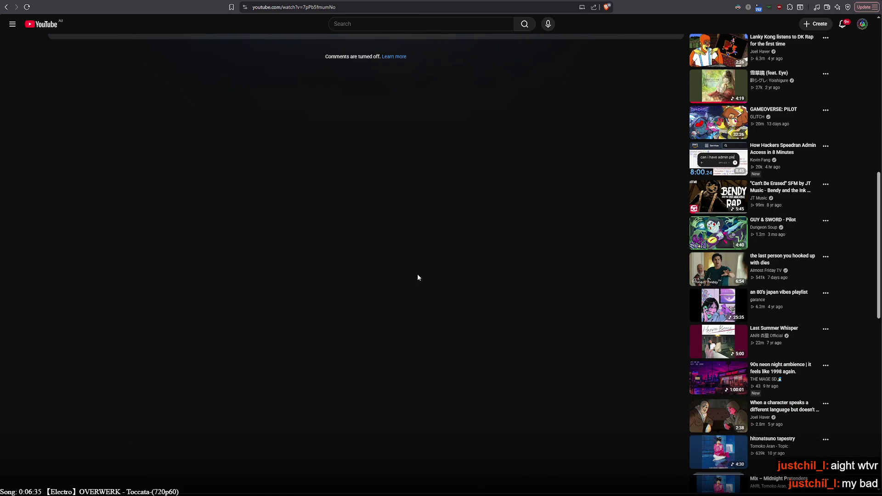
scroll(275, 242, up, 4)
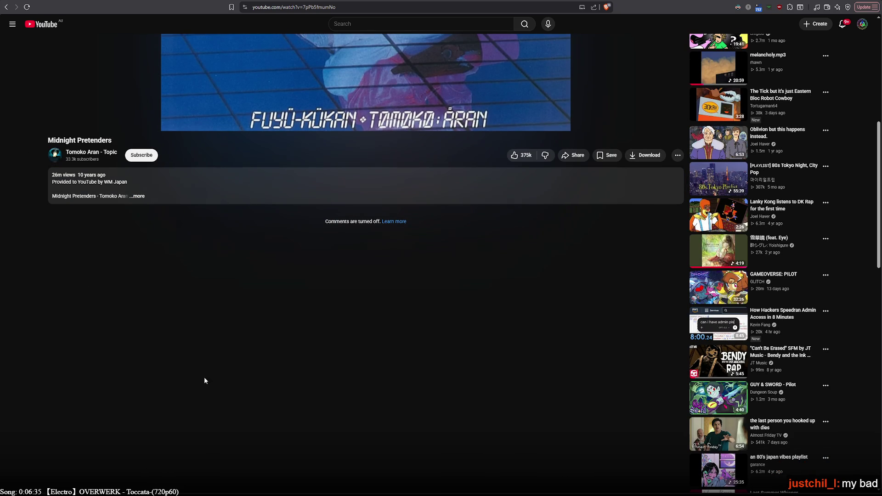
scroll(138, 342, up, 4)
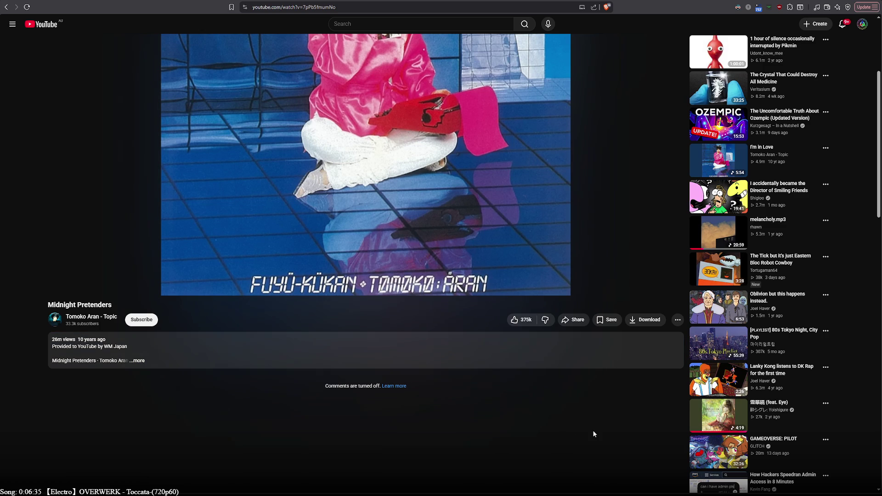
scroll(592, 430, down, 3)
scroll(594, 431, down, 5)
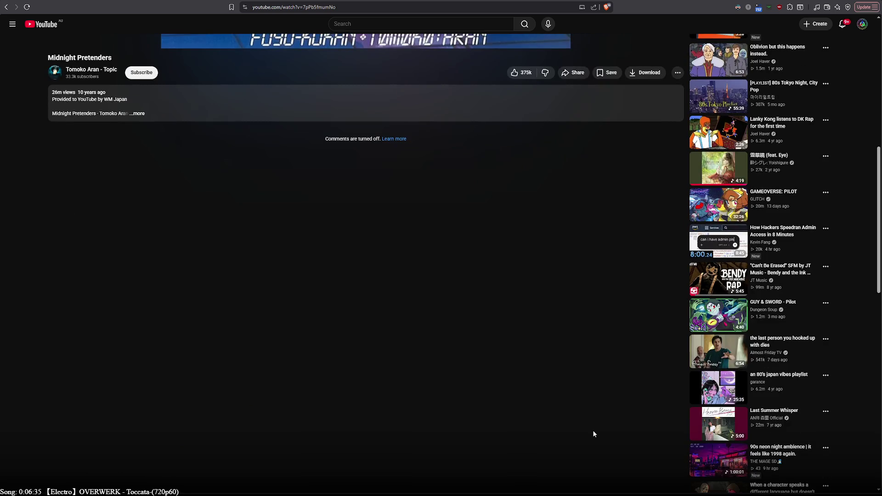
scroll(593, 431, down, 2)
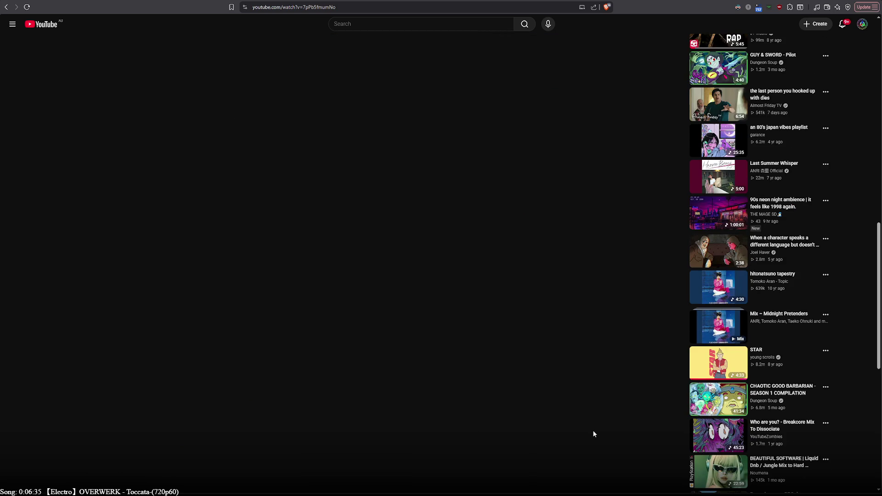
scroll(593, 431, down, 3)
scroll(594, 431, down, 3)
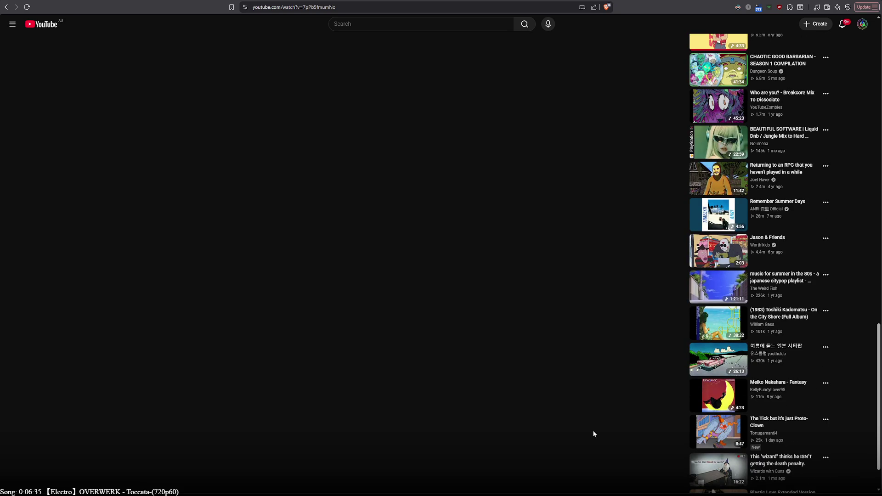
scroll(593, 430, down, 1)
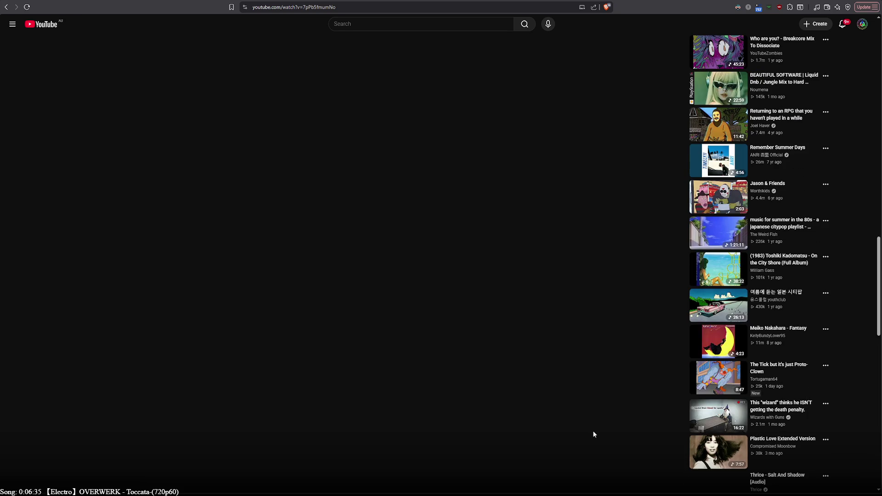
scroll(593, 431, down, 3)
scroll(593, 431, down, 3)
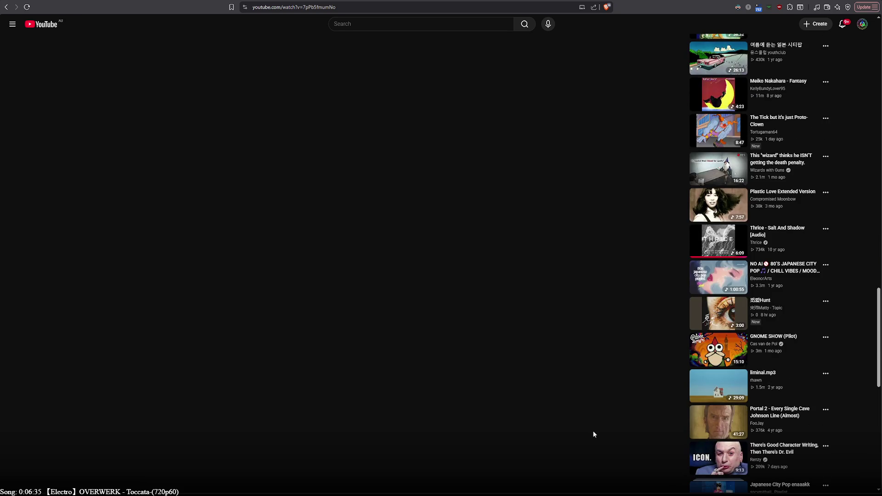
scroll(593, 434, down, 3)
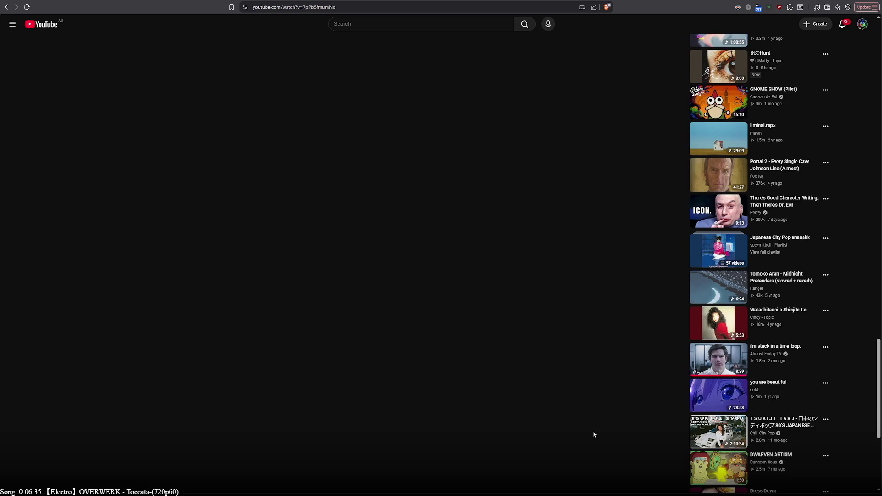
scroll(593, 434, down, 4)
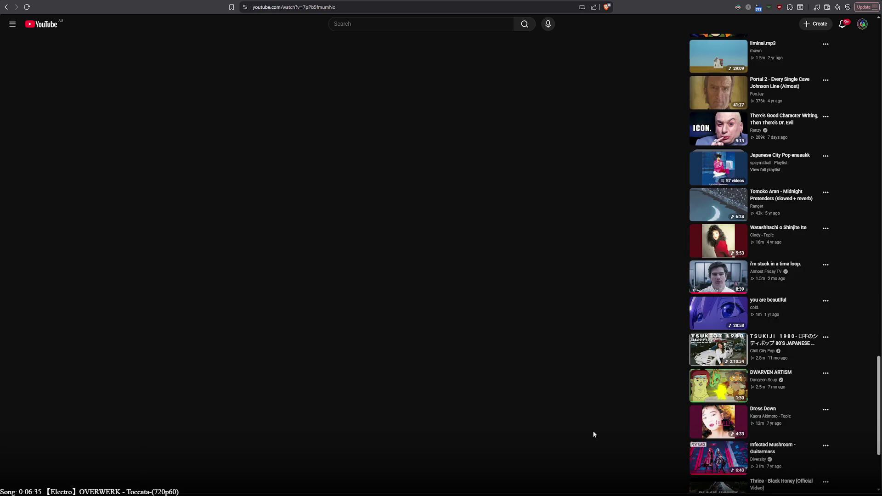
scroll(593, 434, down, 4)
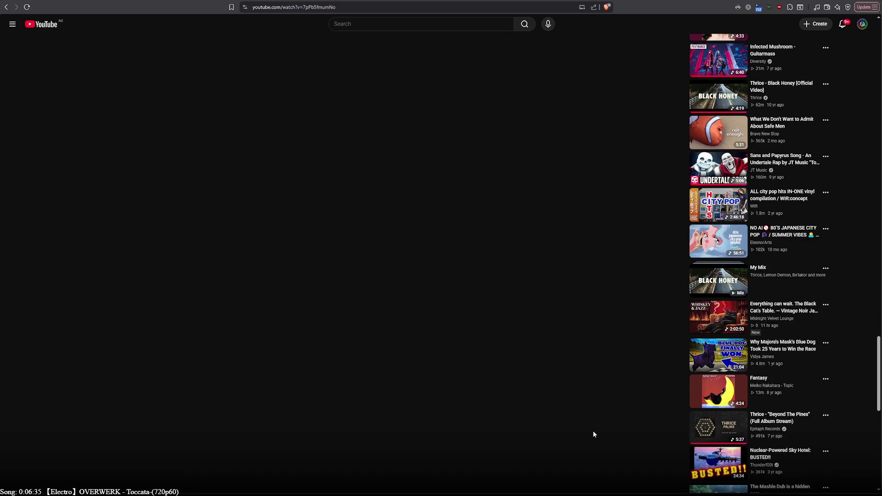
scroll(593, 433, down, 7)
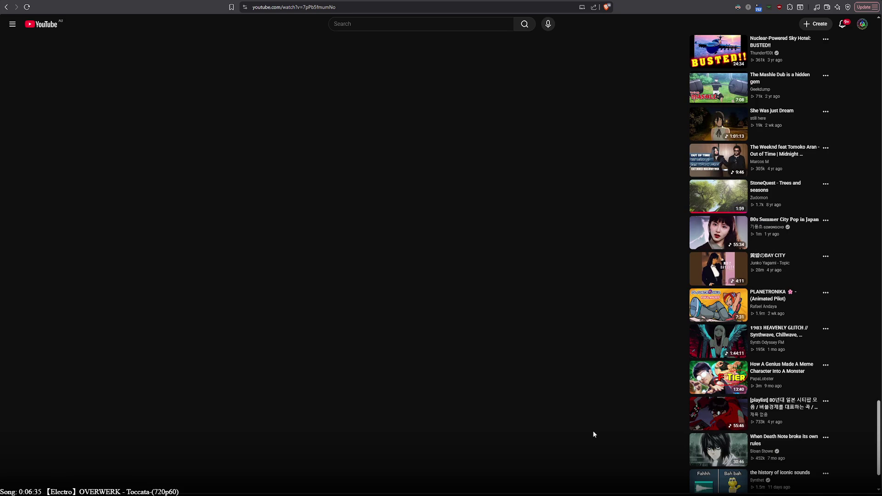
scroll(592, 434, down, 2)
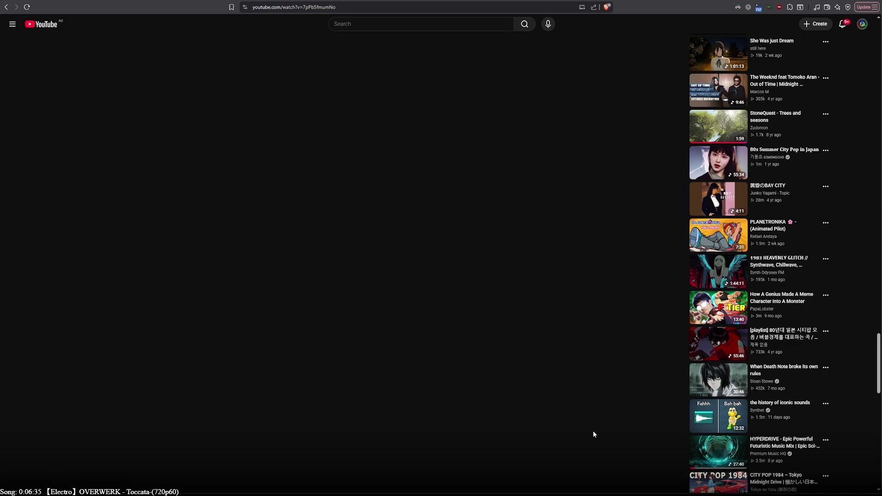
scroll(593, 434, down, 7)
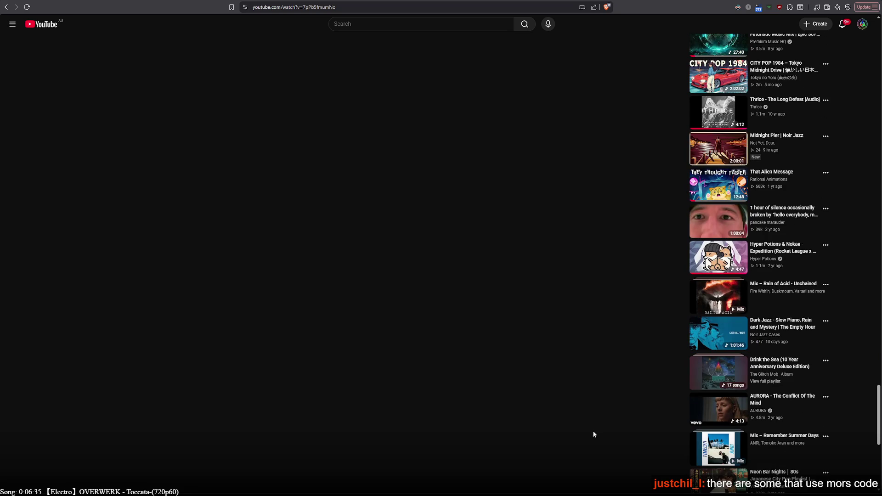
scroll(593, 435, down, 5)
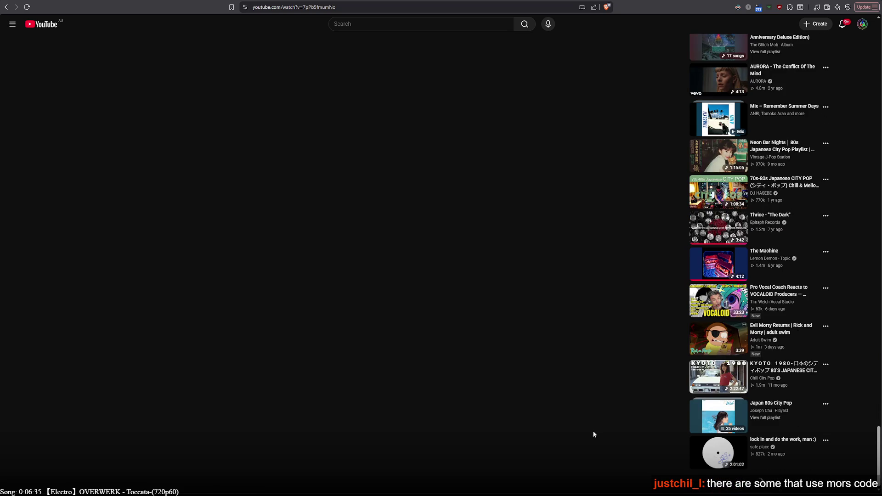
scroll(593, 434, down, 4)
scroll(593, 435, down, 5)
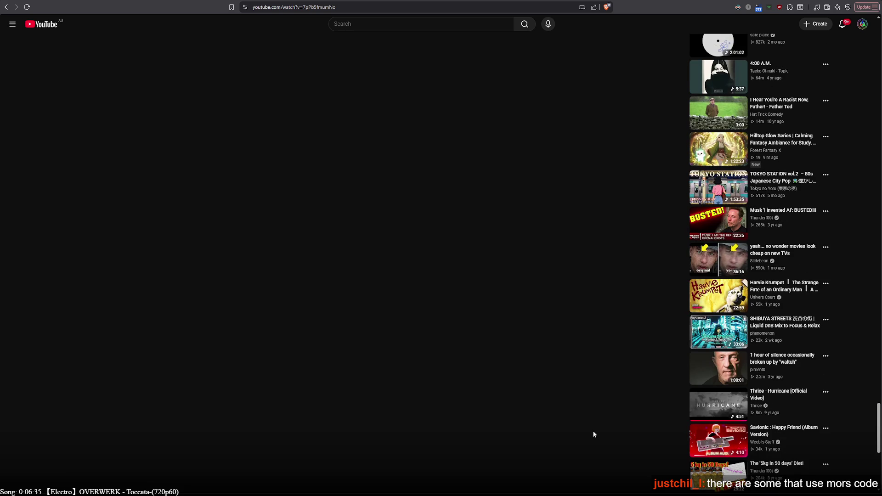
scroll(593, 434, down, 6)
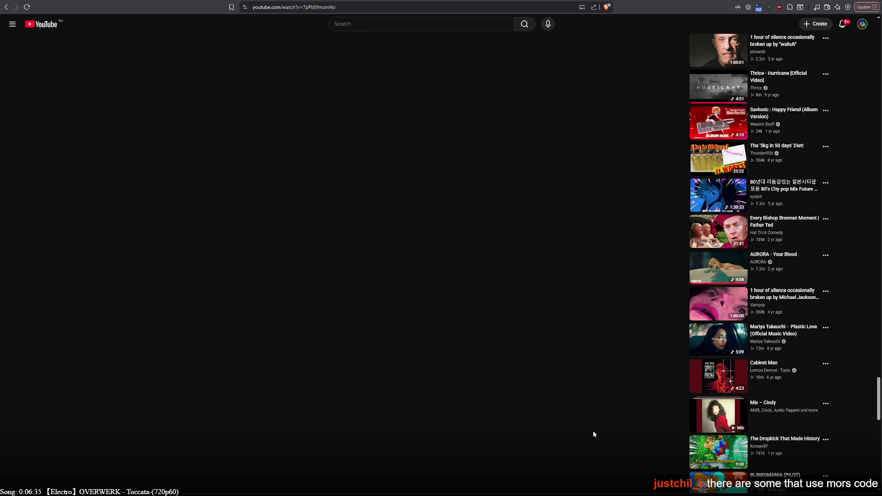
scroll(593, 434, down, 10)
scroll(593, 434, down, 5)
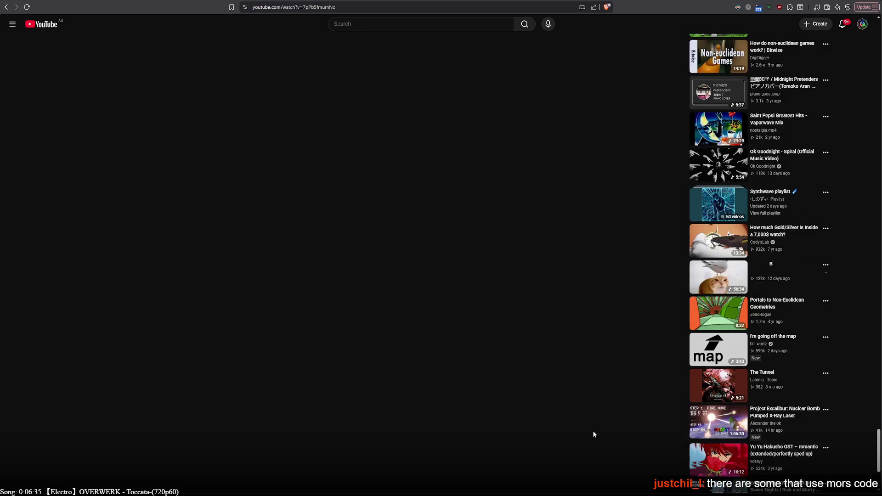
scroll(593, 434, down, 7)
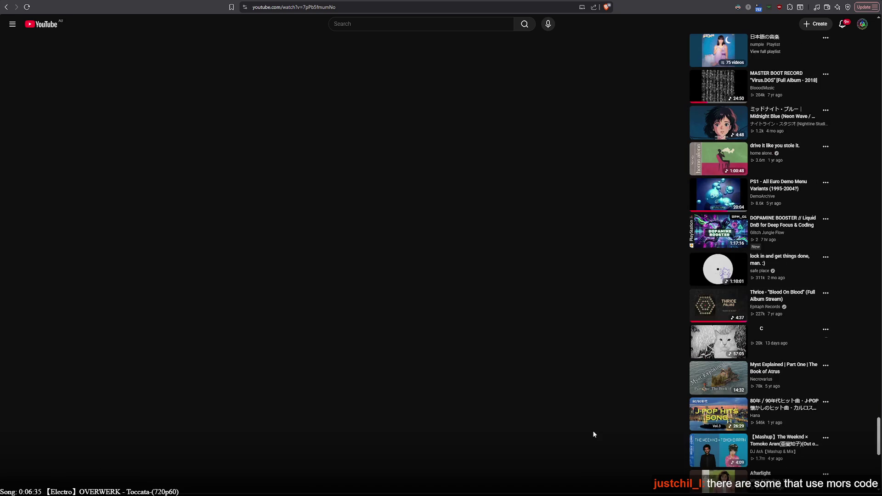
scroll(593, 435, down, 9)
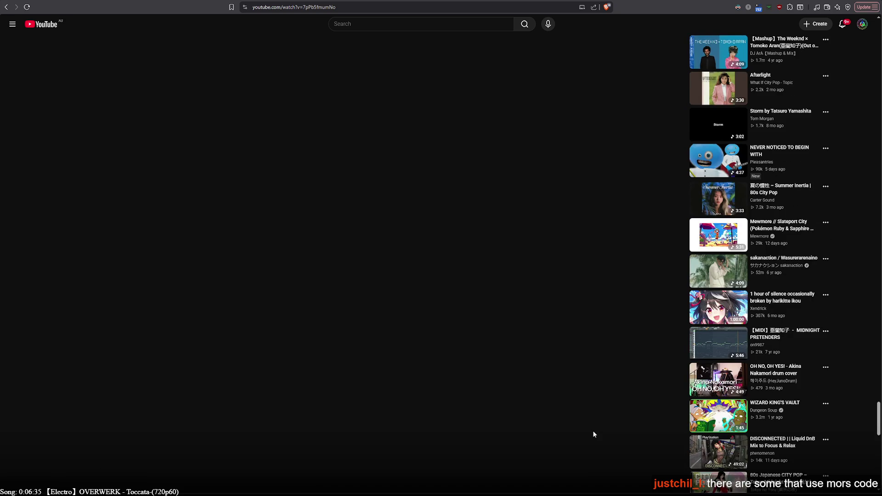
scroll(593, 434, down, 4)
scroll(593, 434, down, 2)
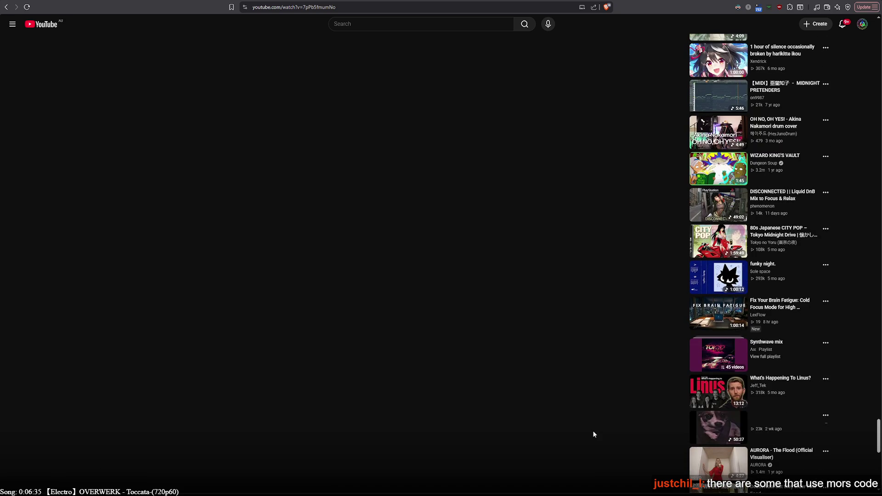
scroll(592, 434, down, 5)
scroll(593, 434, up, 5)
scroll(593, 433, down, 6)
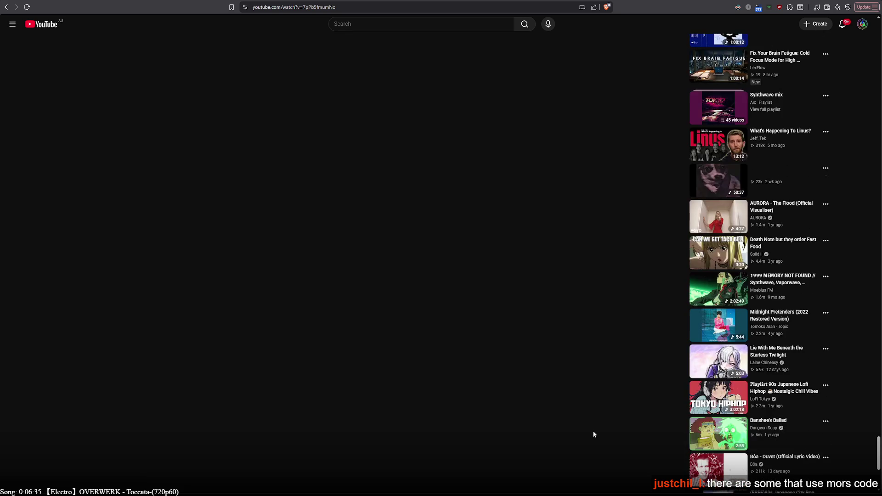
scroll(593, 432, down, 2)
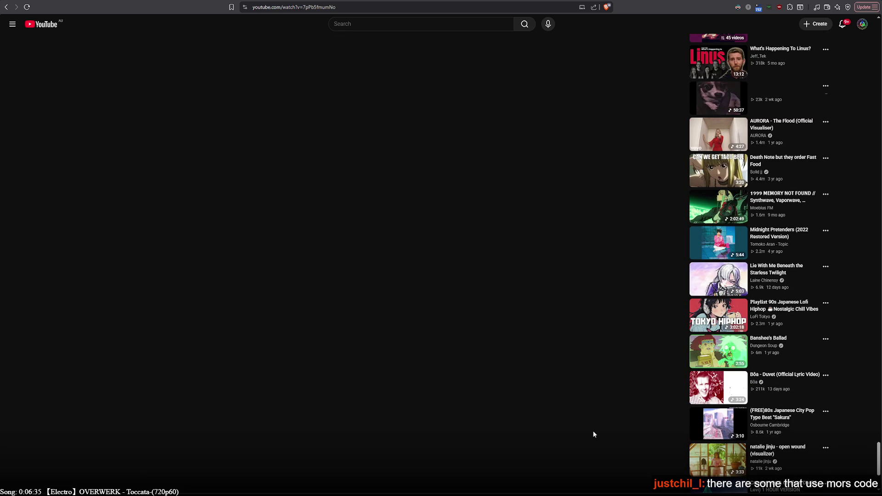
scroll(593, 432, down, 2)
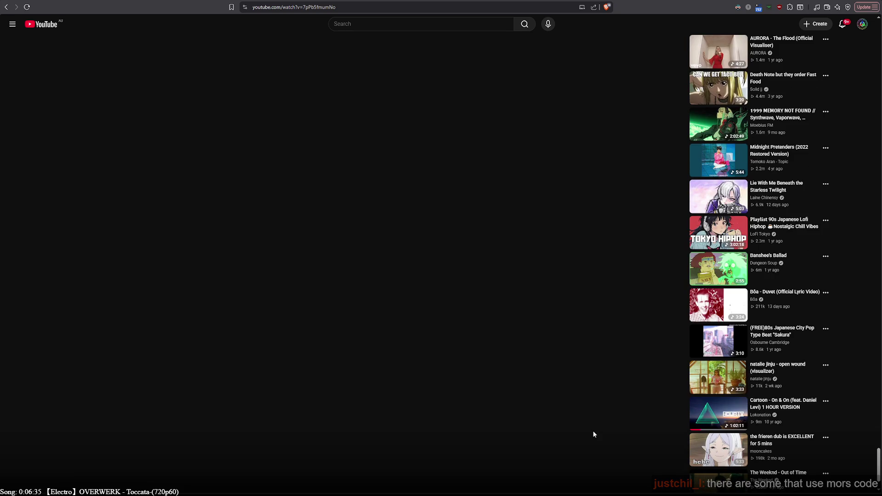
scroll(593, 434, down, 2)
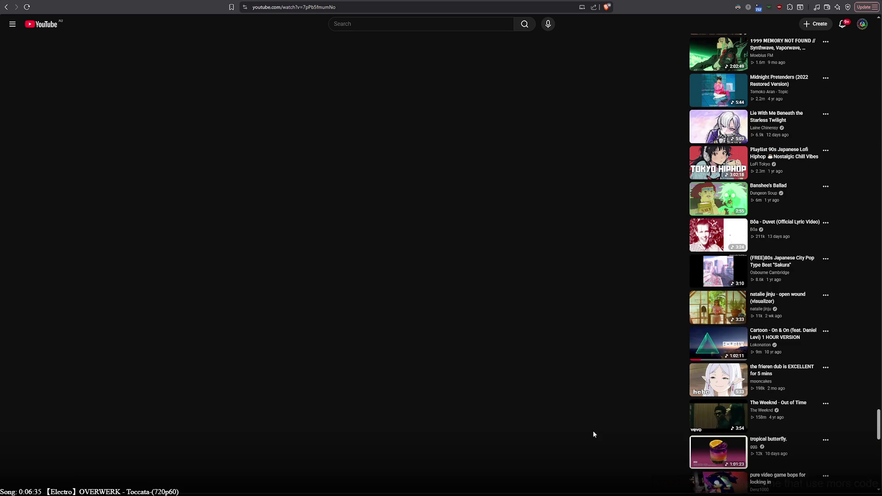
scroll(593, 434, down, 5)
scroll(593, 434, down, 2)
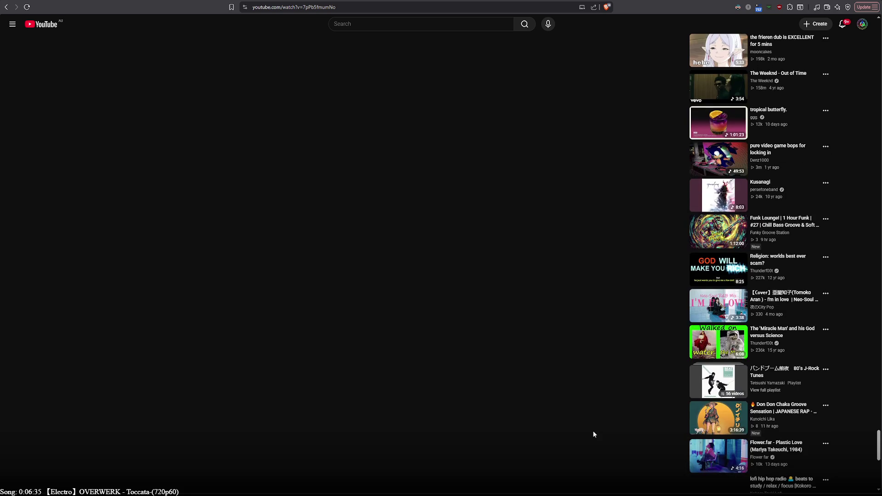
scroll(593, 434, down, 4)
scroll(593, 435, down, 2)
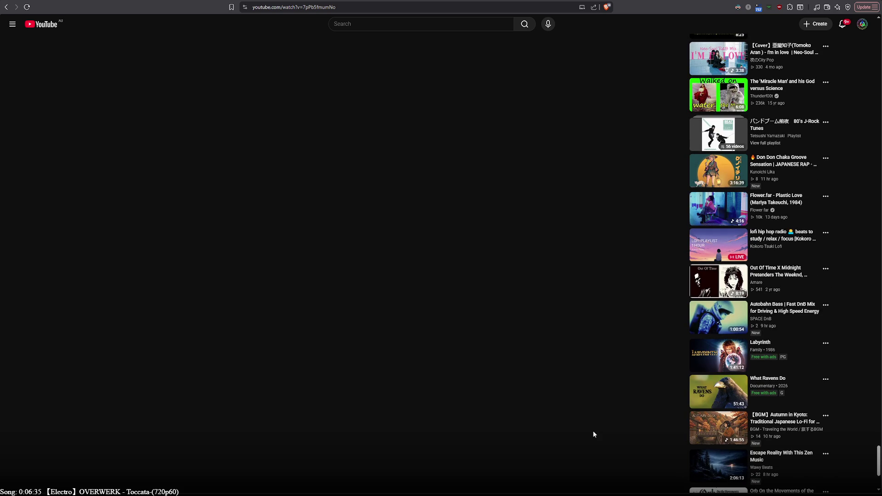
scroll(592, 432, down, 3)
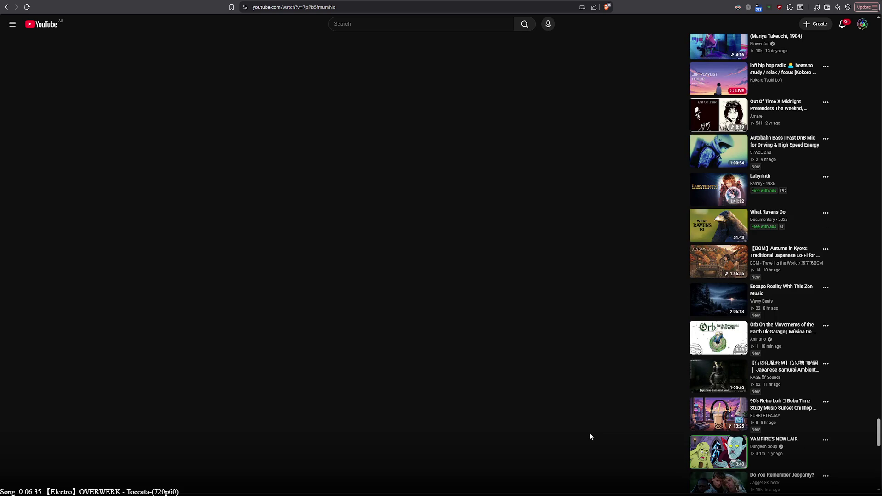
scroll(590, 437, down, 5)
scroll(590, 437, down, 4)
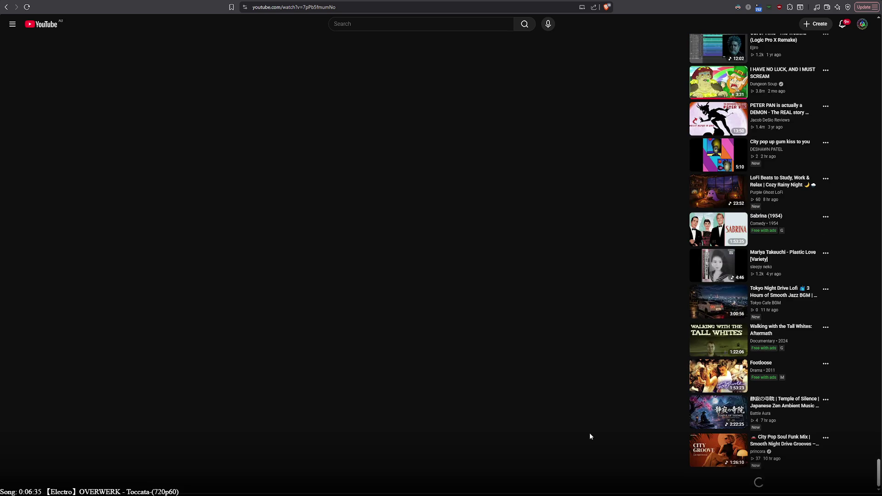
scroll(590, 436, up, 3)
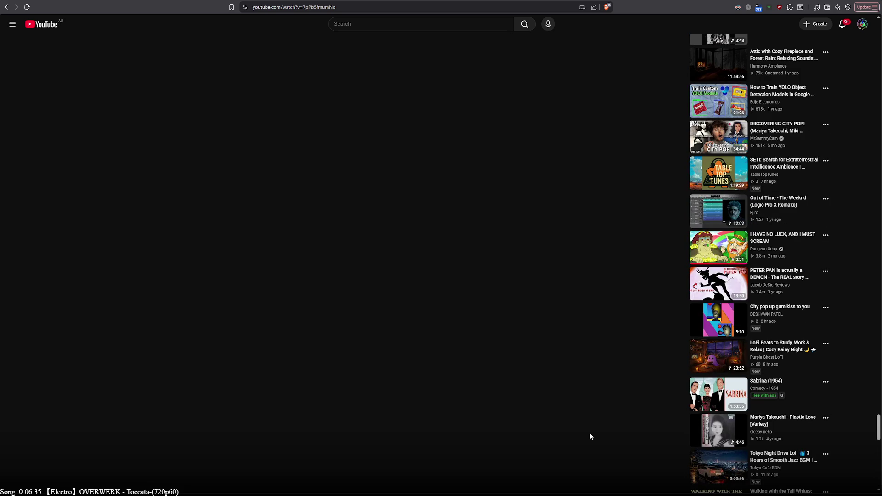
scroll(590, 434, down, 4)
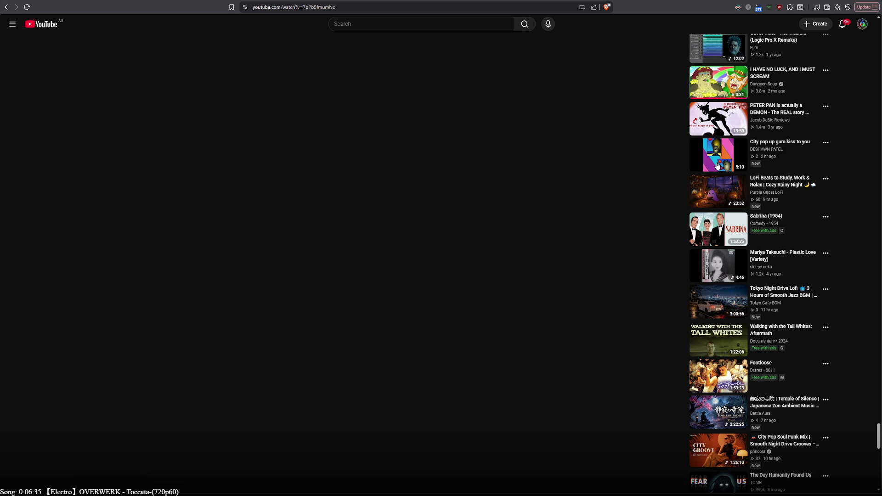
click(718, 166)
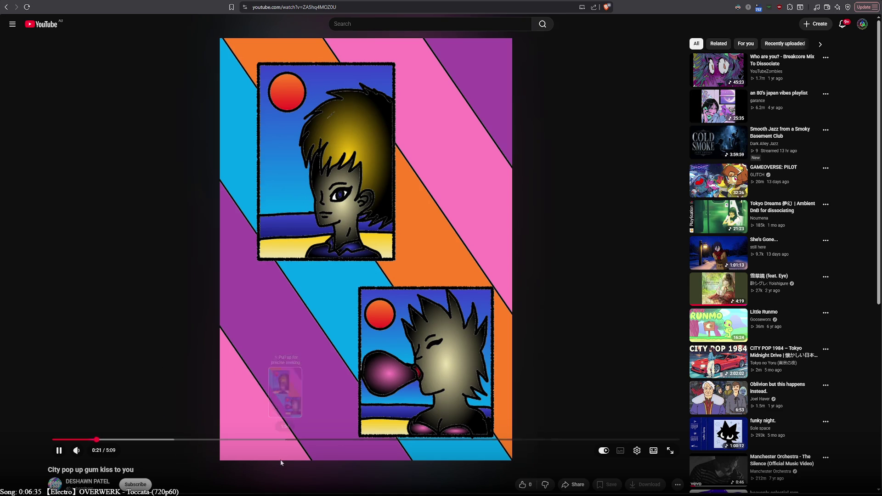
- Seek the City pop up gum kiss to you video ahead to 2:59, then 4:25
scroll(281, 460, down, 2)
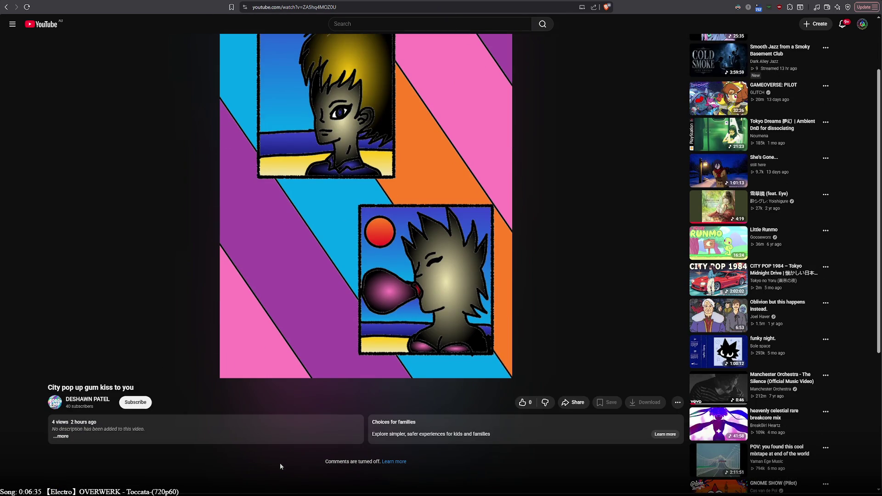
scroll(280, 468, down, 4)
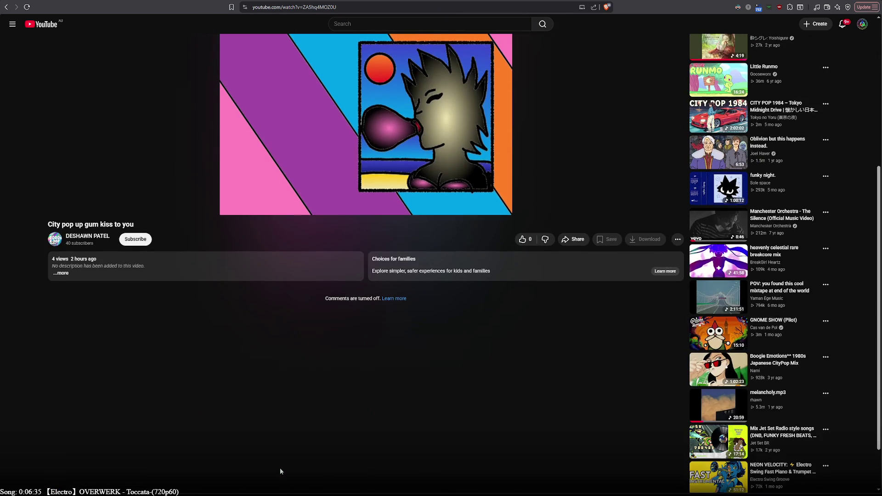
scroll(271, 459, up, 4)
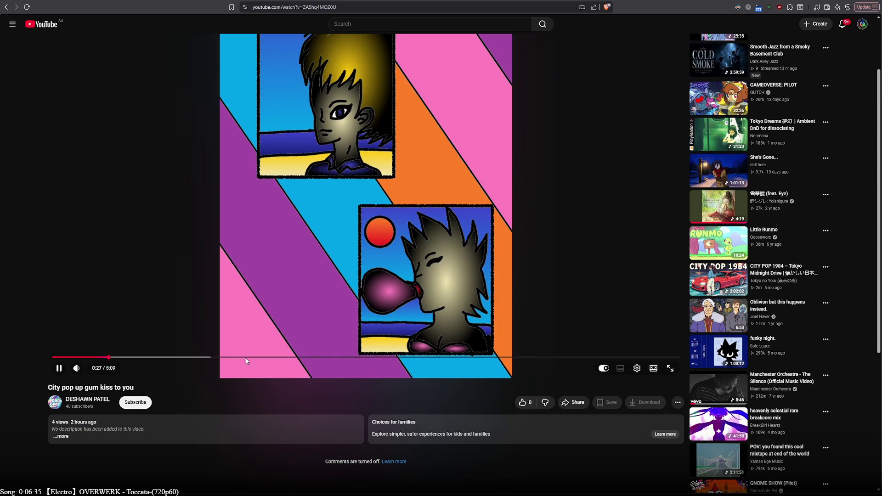
click(417, 357)
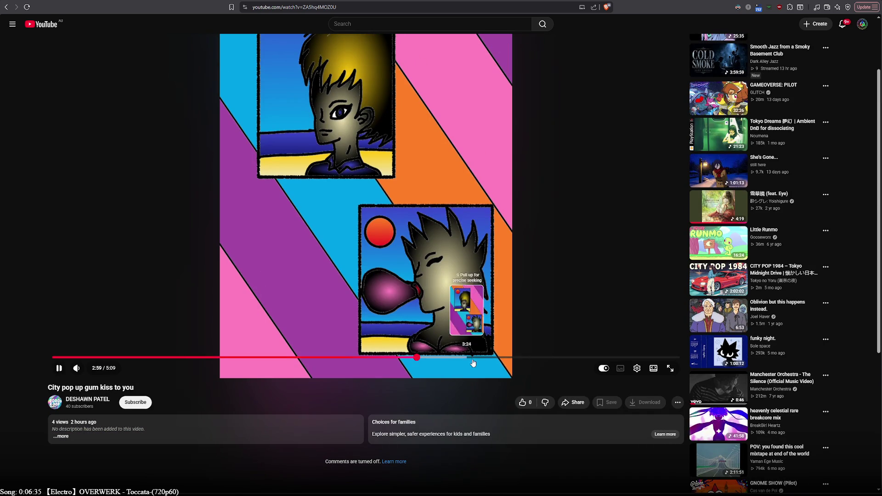
click(592, 358)
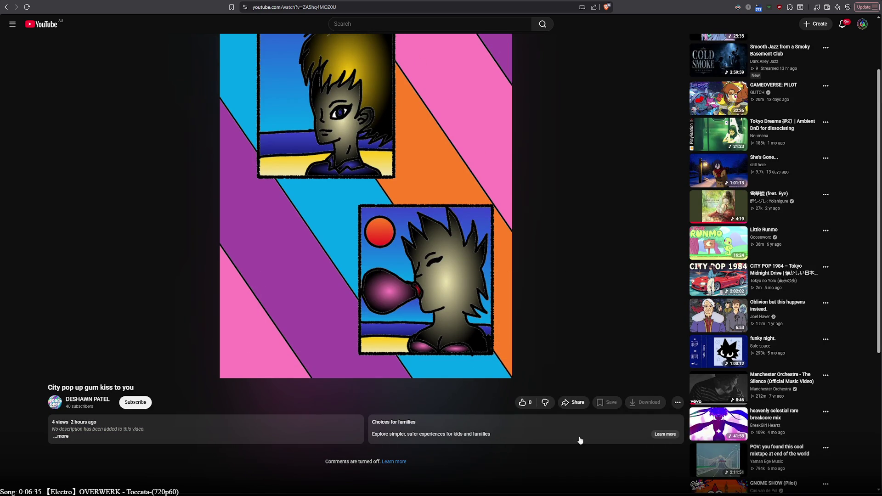
- Open the chimp-in-goggles video from the sidebar
scroll(582, 440, down, 5)
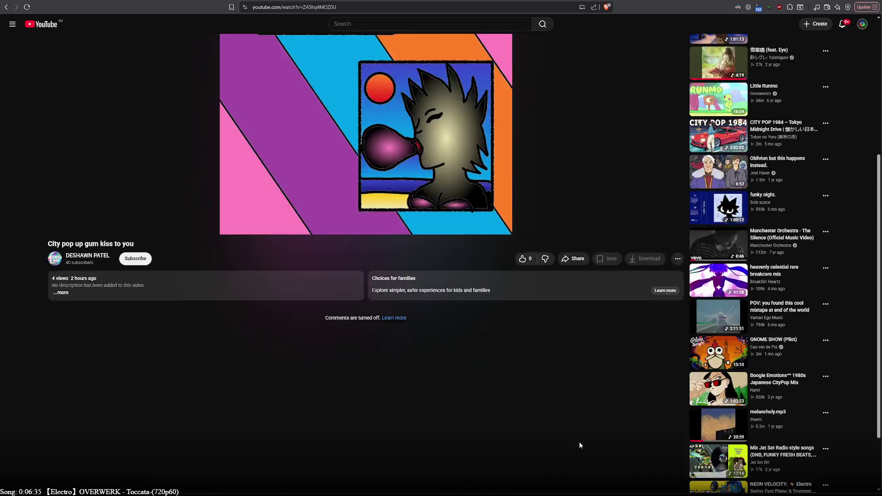
scroll(579, 445, down, 9)
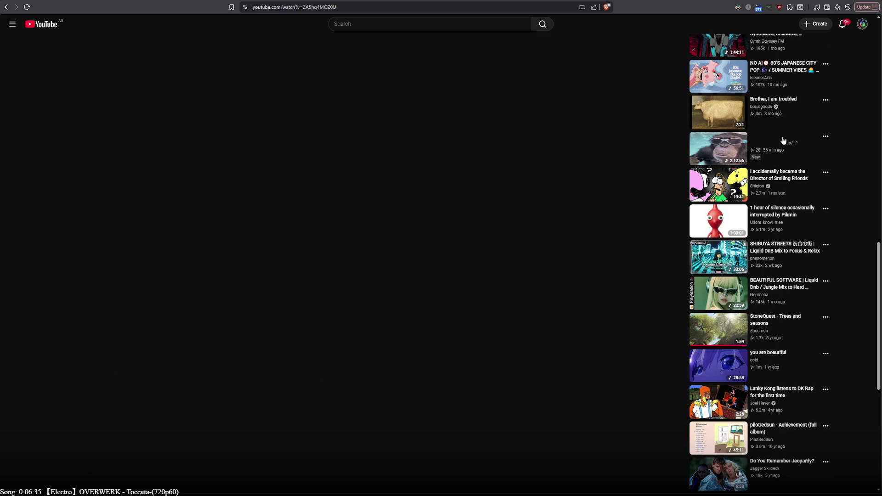
click(728, 152)
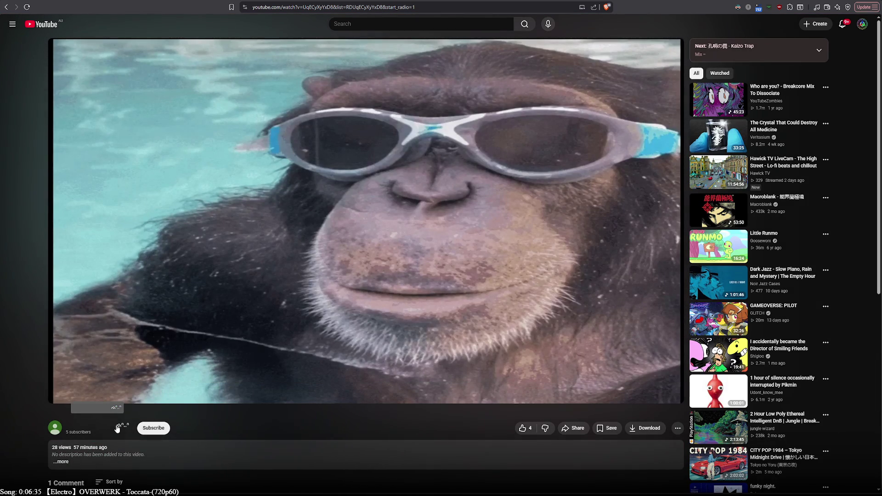
- Jump the goggle-wearing chimp video to 1:03:03, then go to the uploader's channel page
drag(130, 427, 95, 427)
click(321, 417)
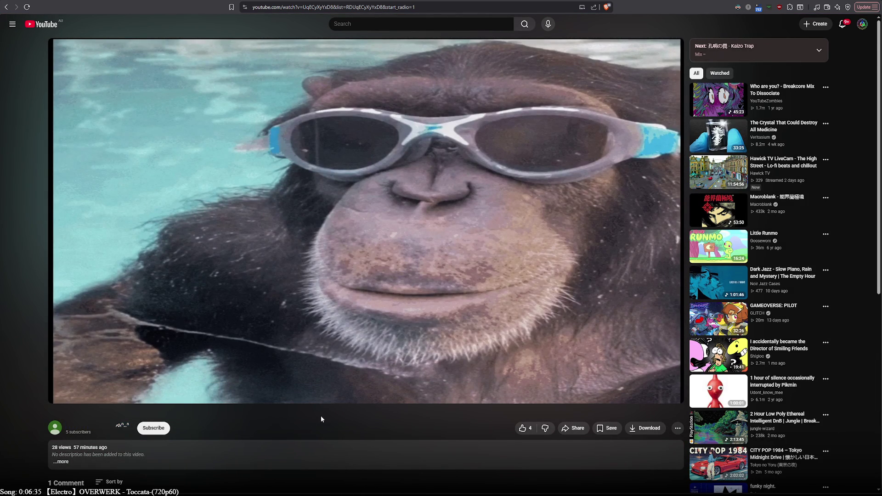
scroll(321, 415, down, 2)
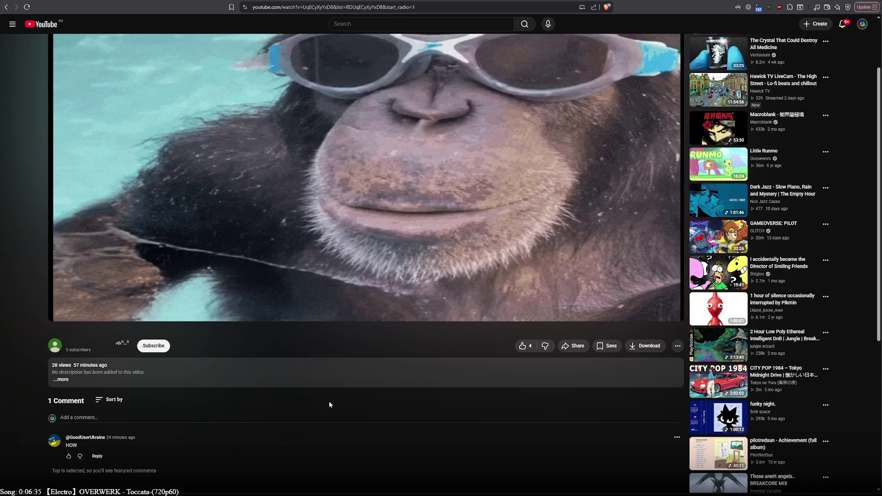
scroll(330, 402, down, 2)
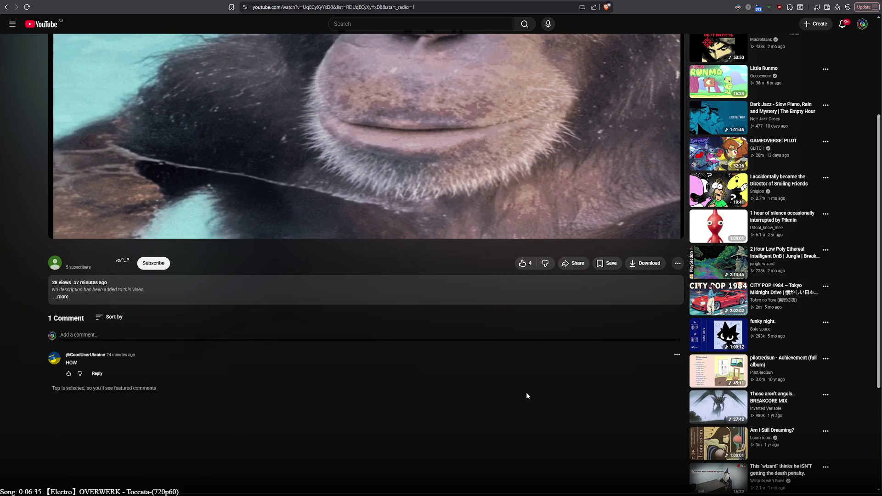
scroll(320, 395, up, 4)
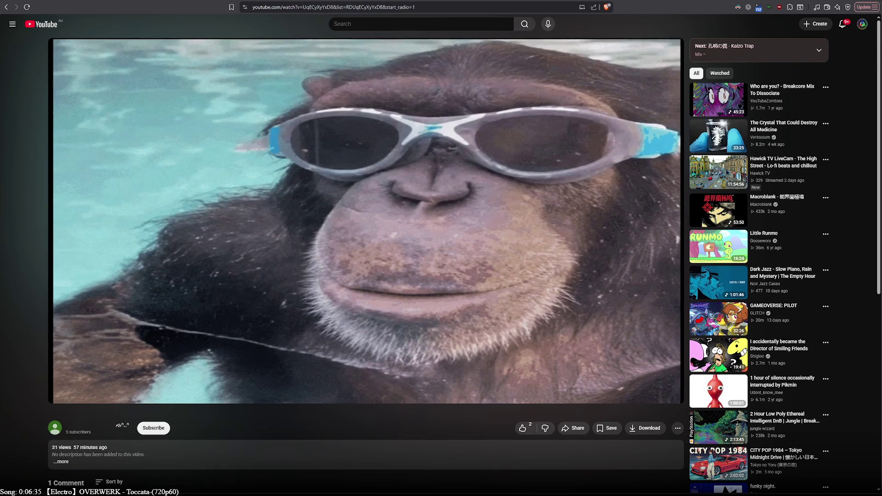
scroll(320, 396, down, 2)
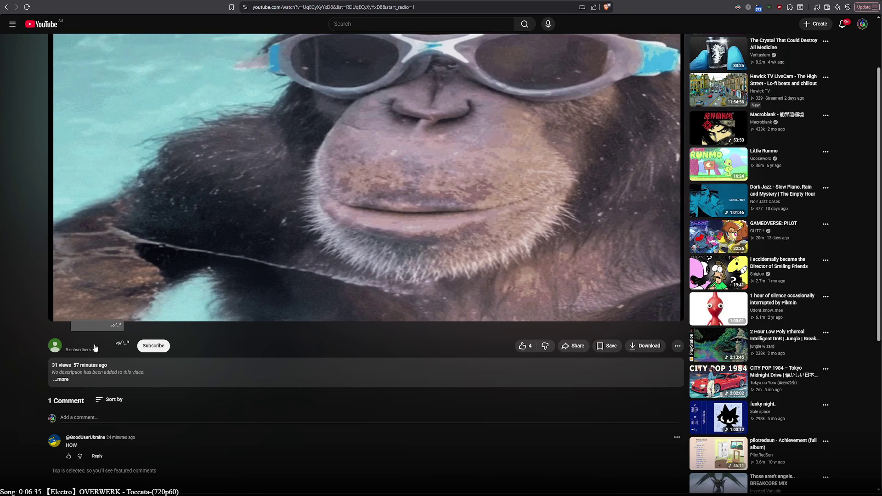
click(350, 301)
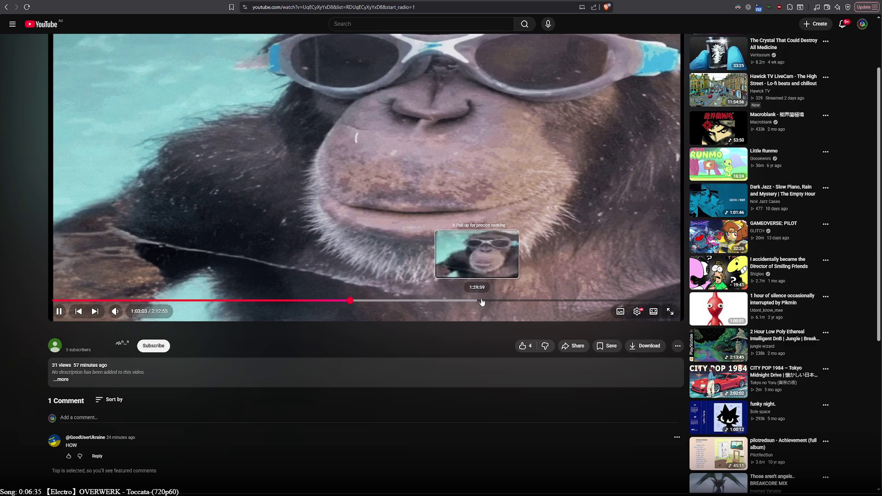
click(55, 348)
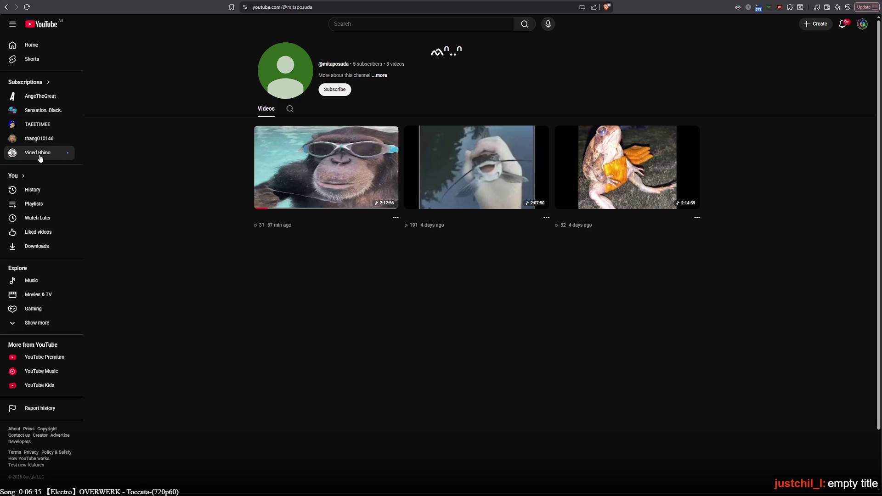
- From the subscribed mechanism channel's Videos list, play 'Press to rotate 90 deg. right left'
click(45, 139)
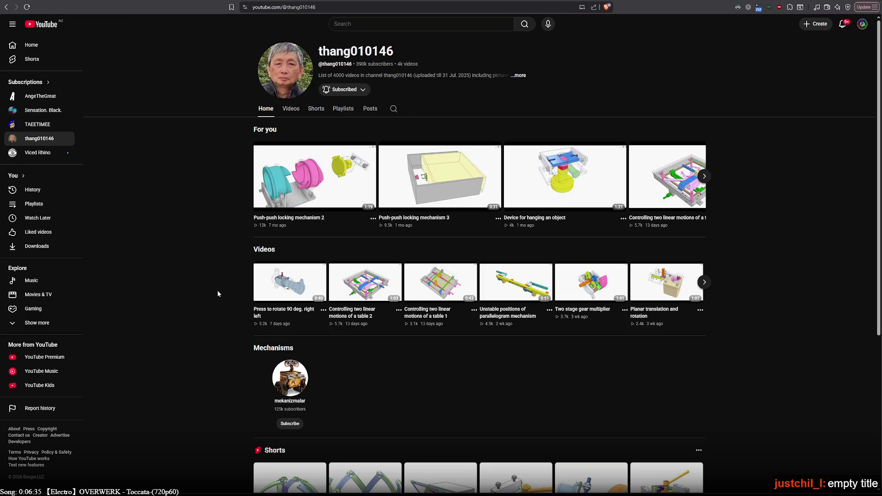
click(295, 113)
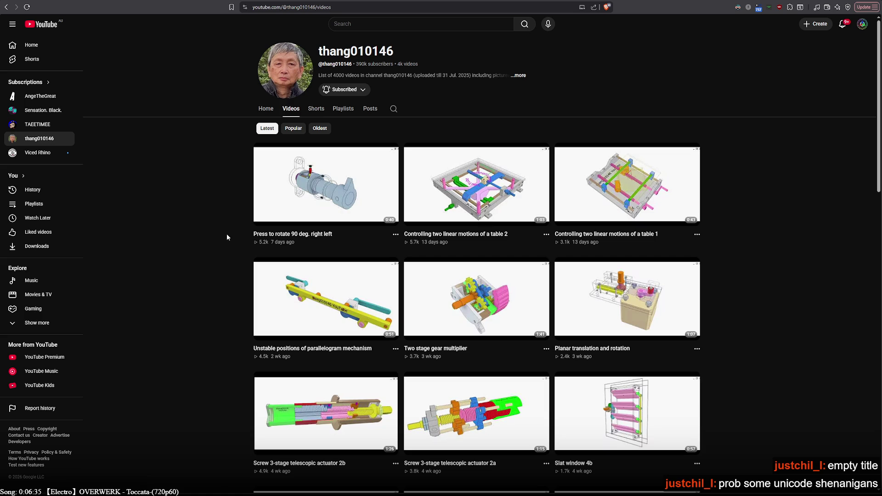
click(280, 199)
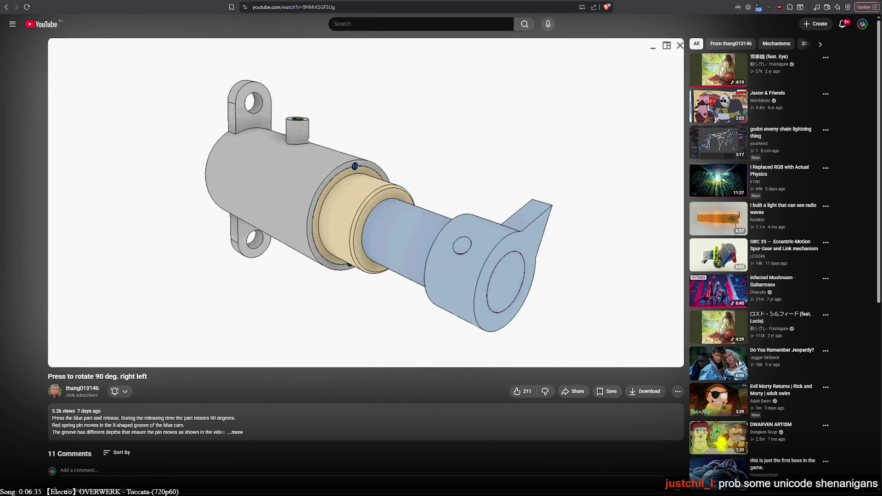
- Go back two pages in browser history to the mechanism channel's Videos list
mouse_move(190, 281)
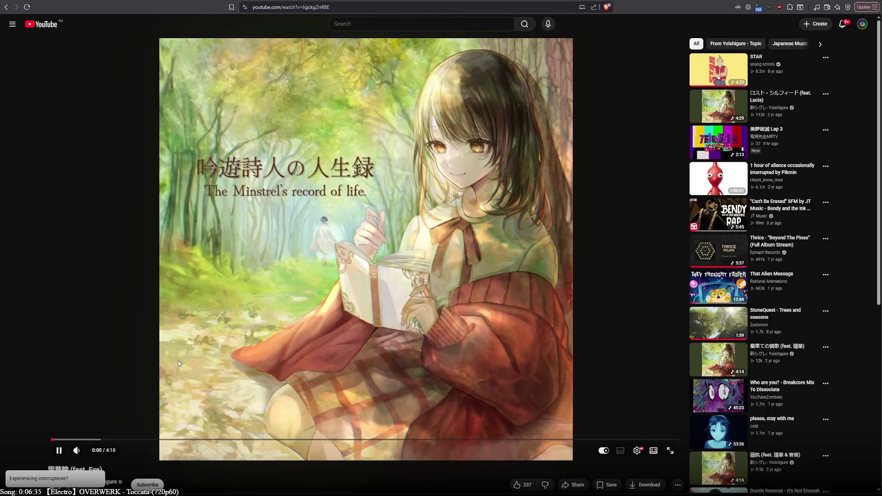
click(7, 8)
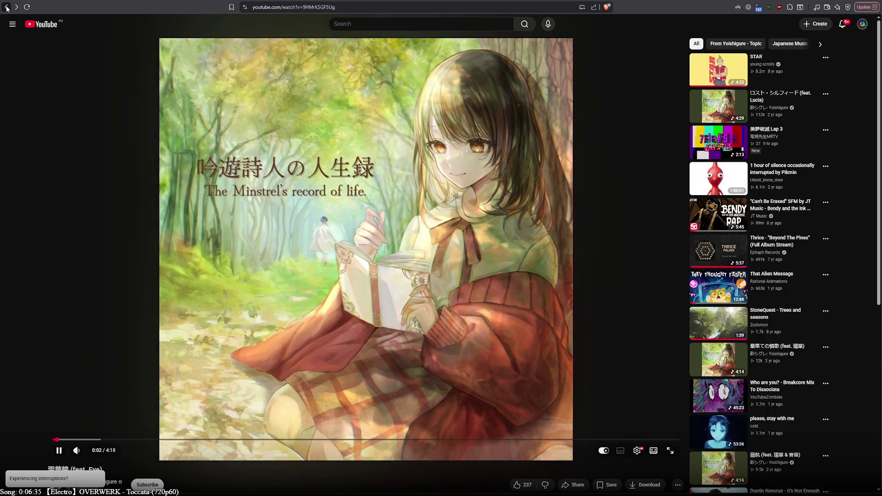
click(7, 7)
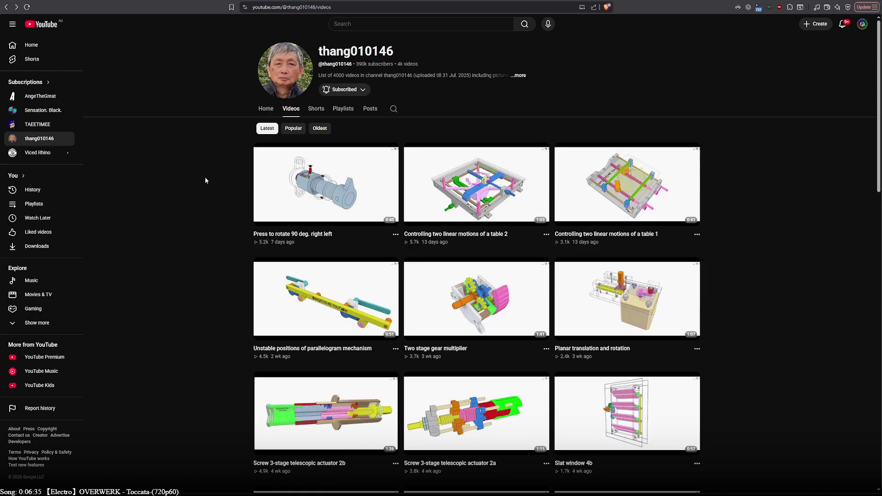
- Play Two stage gear multiplier from the 0:20 gearbox scene and scroll down to its comments
click(468, 302)
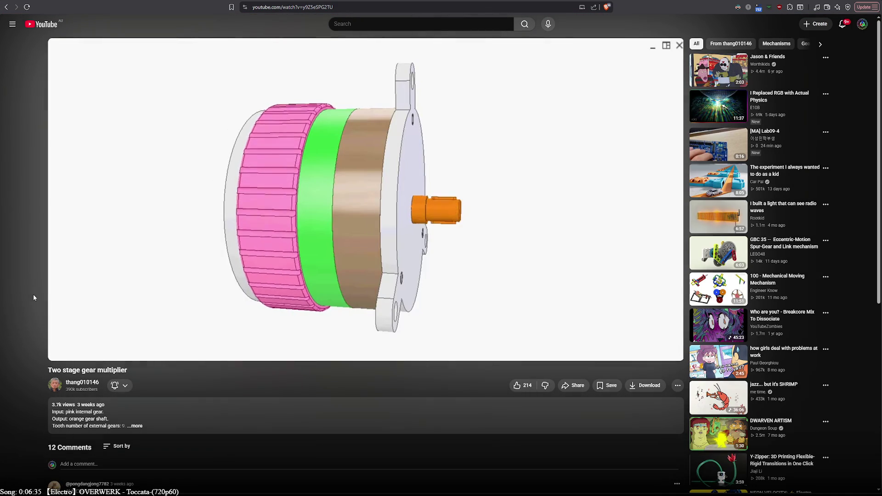
mouse_move(711, 188)
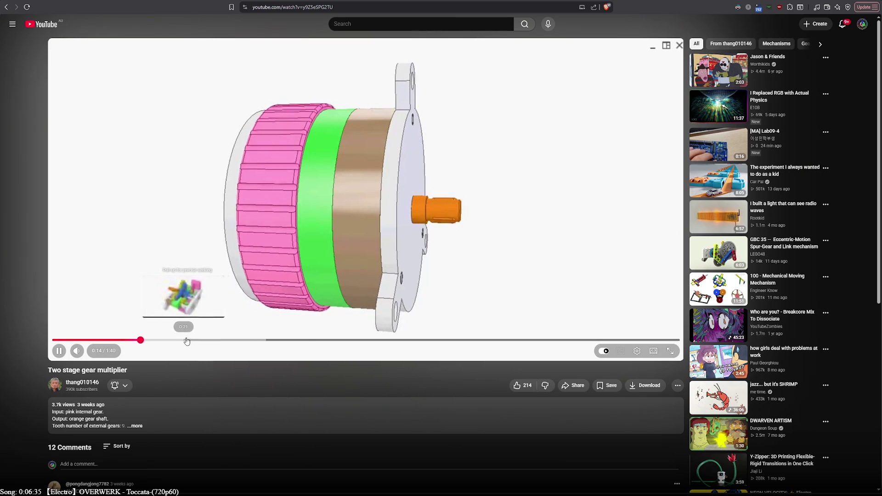
click(179, 344)
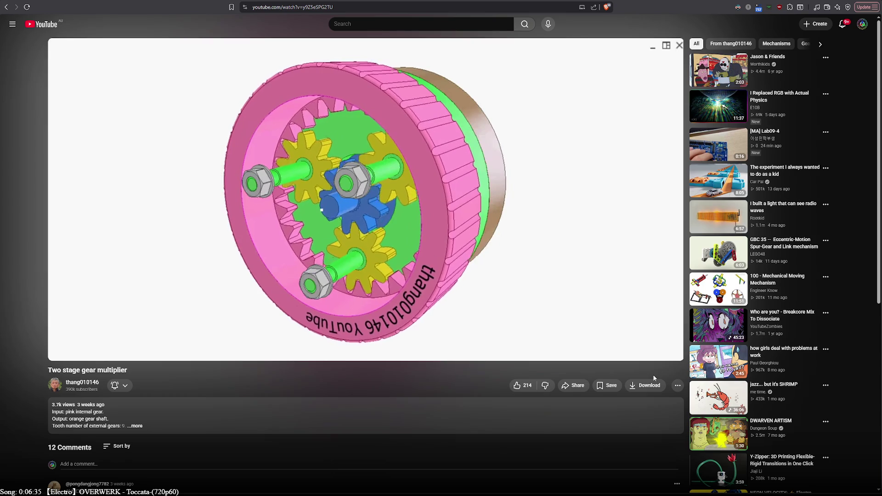
scroll(586, 393, down, 3)
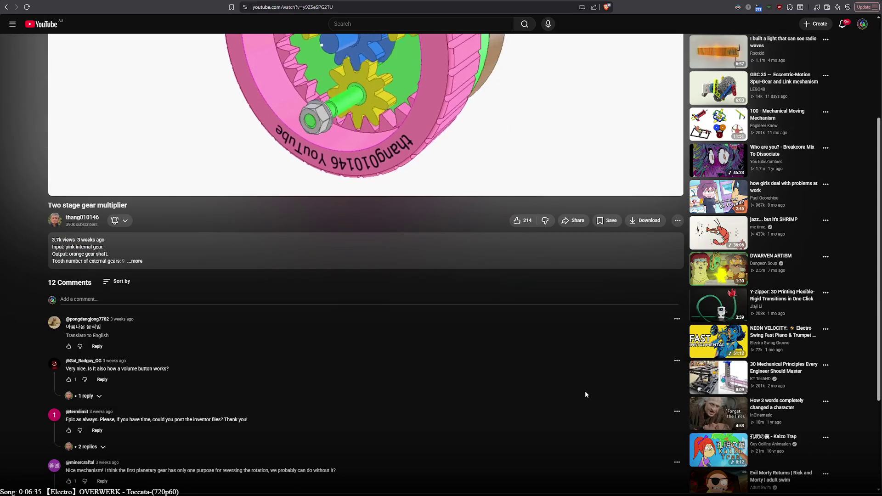
scroll(585, 394, down, 3)
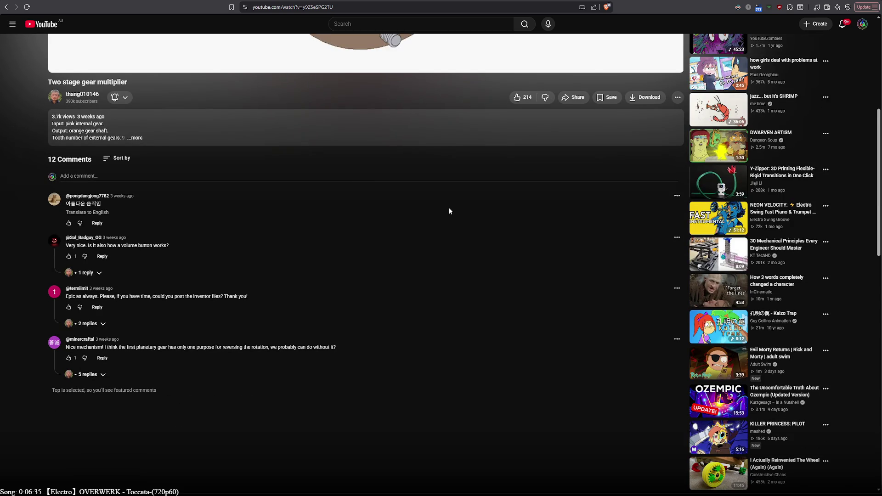
- Switch browser tabs past ChatGPT back to the dice-bias spreadsheet
mouse_move(159, 66)
key(ctrl+Tab)
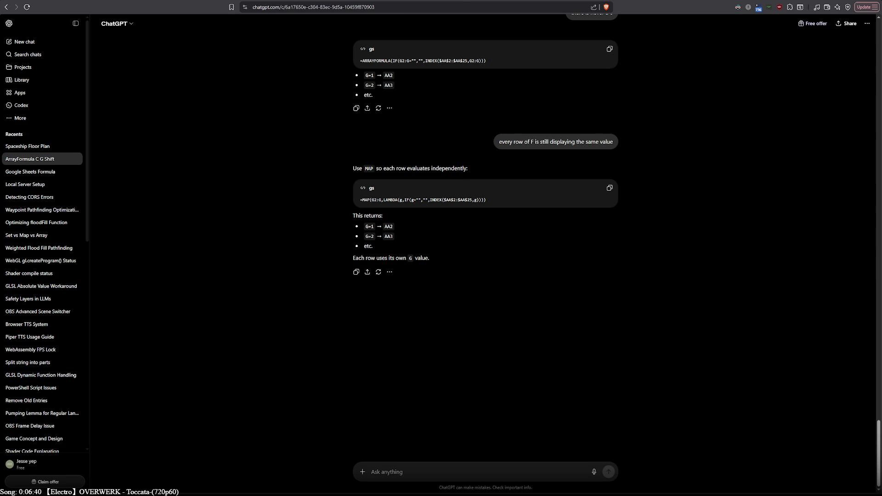
key(ctrl+Tab)
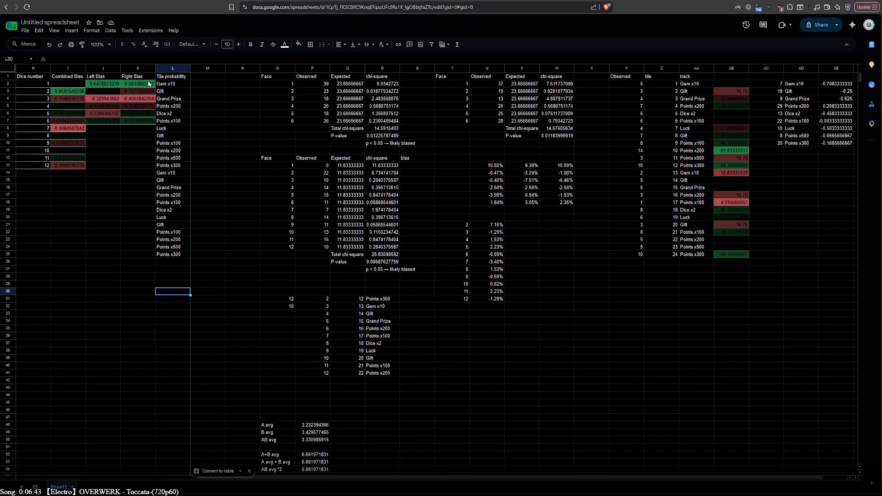
- Inspect the bias formula in J2 and the expected-count formula in Q2
double_click(103, 83)
double_click(353, 85)
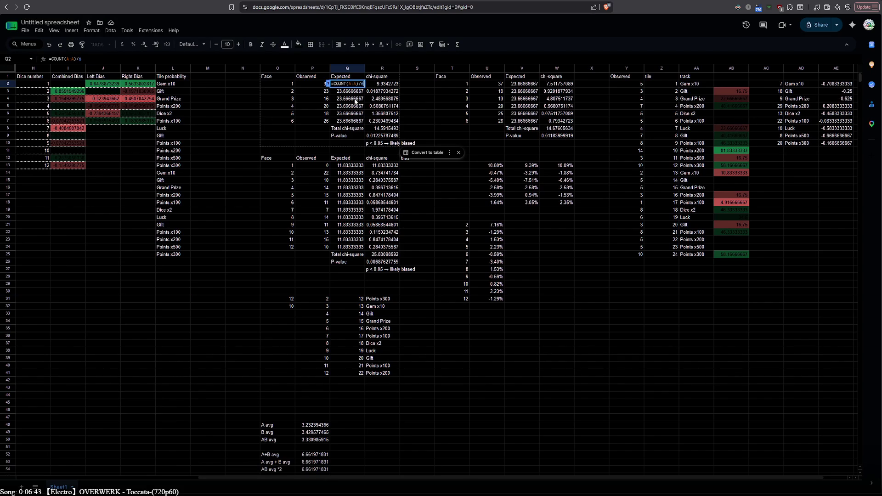
double_click(352, 84)
- Change AB3's expected-value term to use J$116/24
double_click(727, 92)
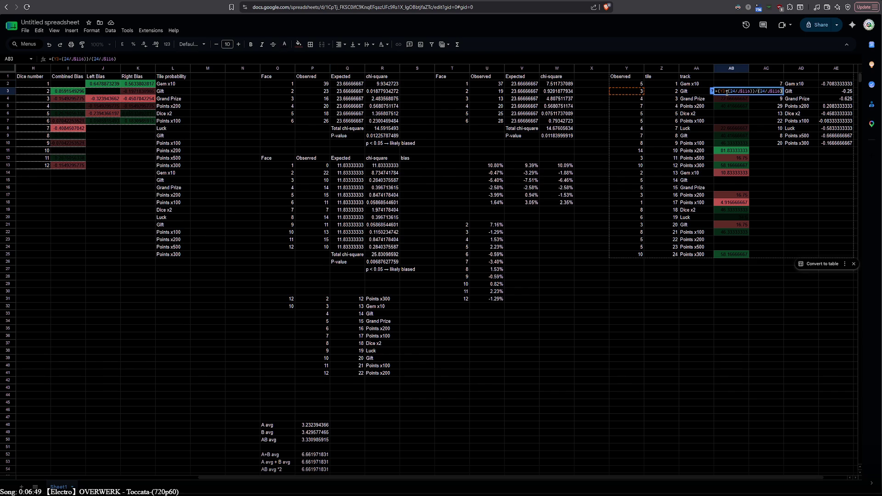
drag(733, 92, 751, 91)
key(ctrl+c)
key(BackSpace)
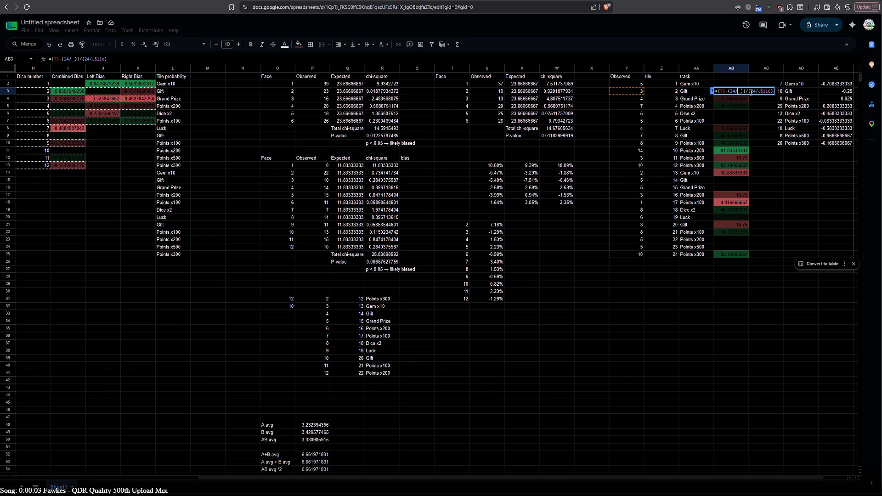
key(BackSpace)
key(ctrl+v)
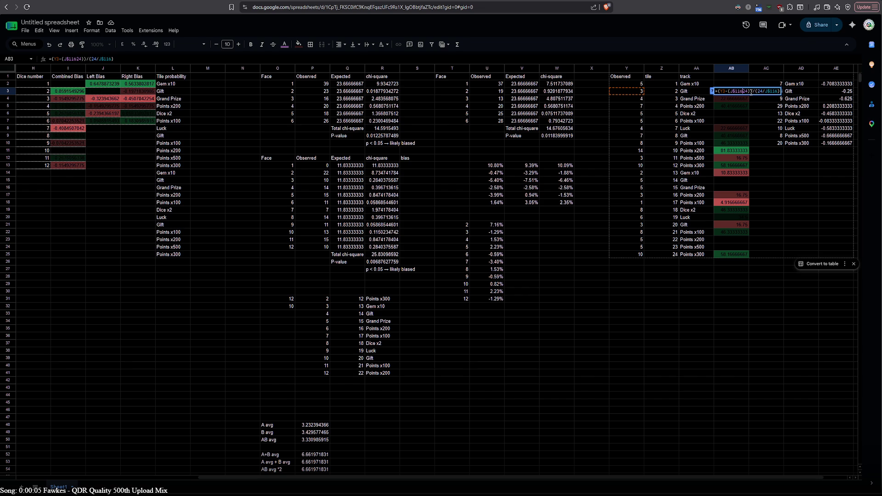
key(Return)
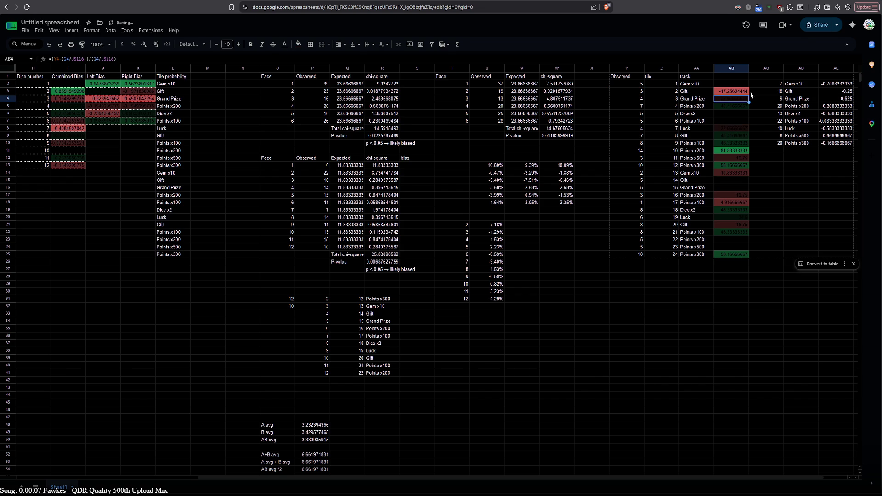
- Fix AB3's divisor so the formula reads =(Y3-(J$116/24))/(J$116/24)
double_click(761, 92)
double_click(764, 92)
key(ctrl+v)
double_click(784, 91)
text(24)
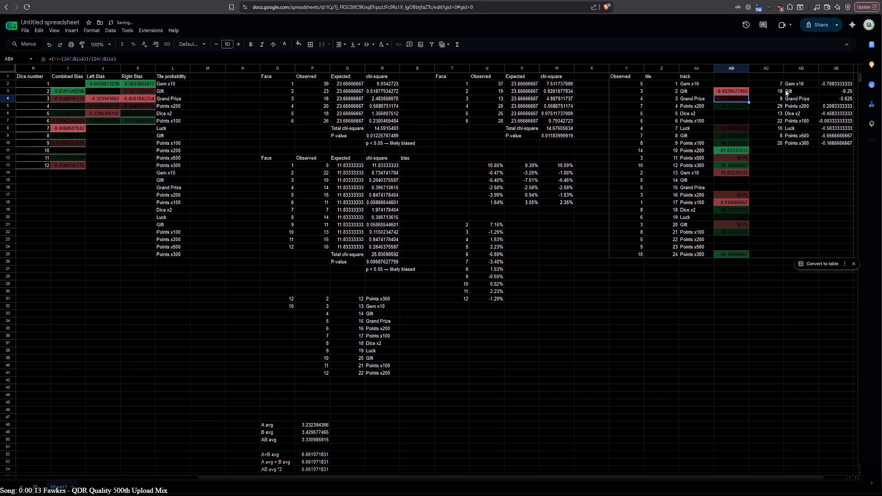
key(Return)
double_click(735, 91)
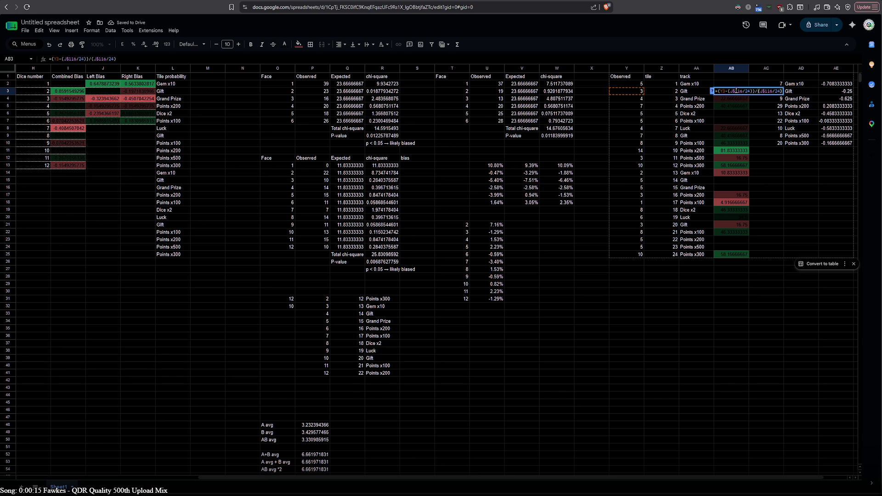
key(Escape)
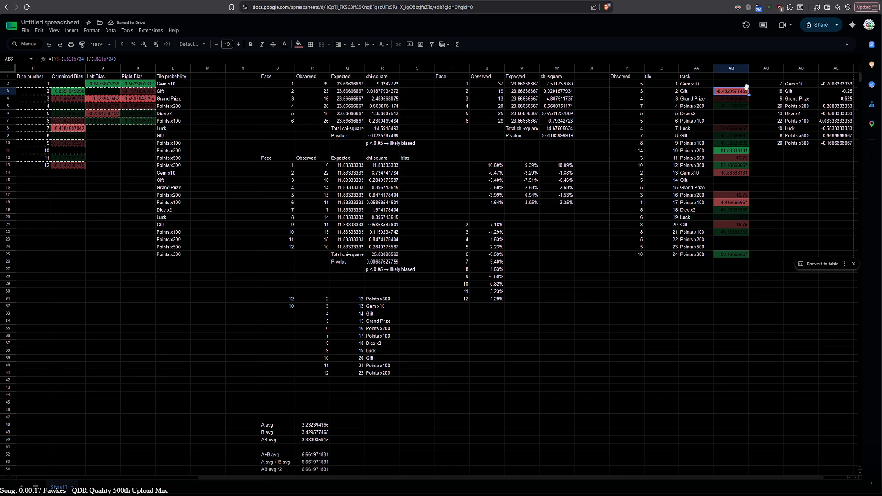
- Fill AB3's bias formula down to AB25 and up into AB2
drag(748, 95, 740, 254)
click(738, 95)
drag(749, 94, 749, 85)
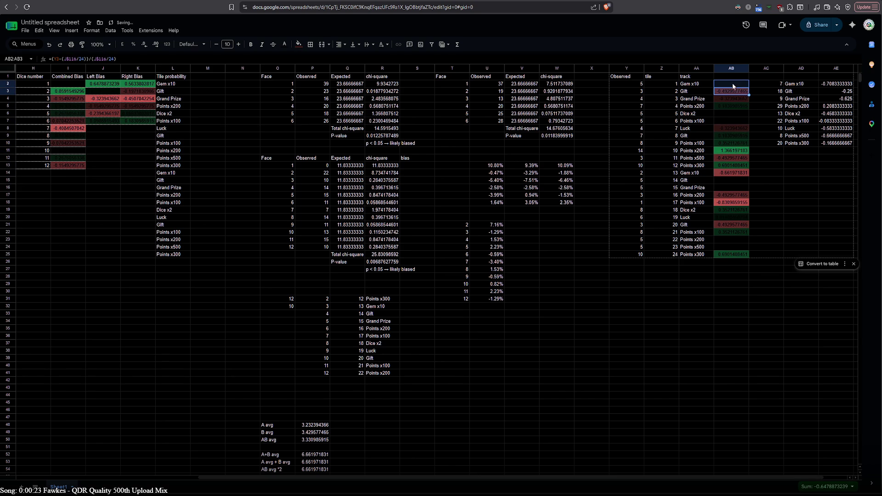
double_click(734, 86)
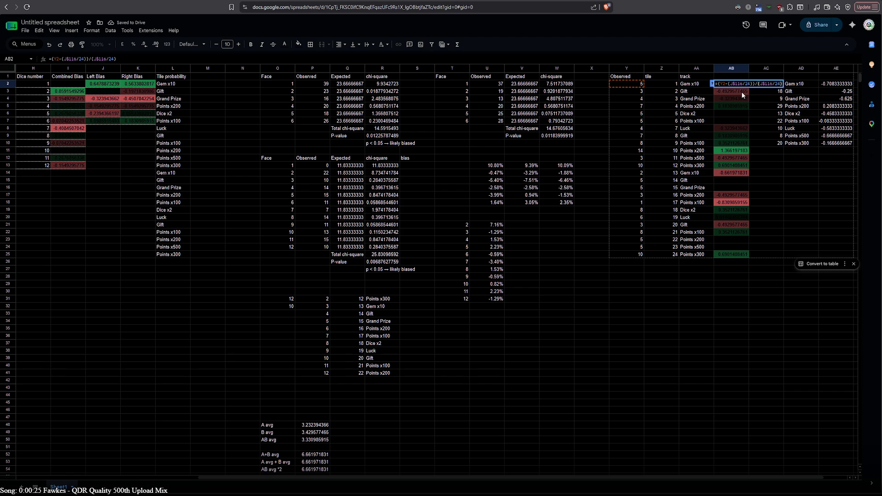
- Check the bias values in AB3, AB10, AB11 and AB18, and copy AB2's formula
click(734, 91)
click(723, 146)
click(728, 150)
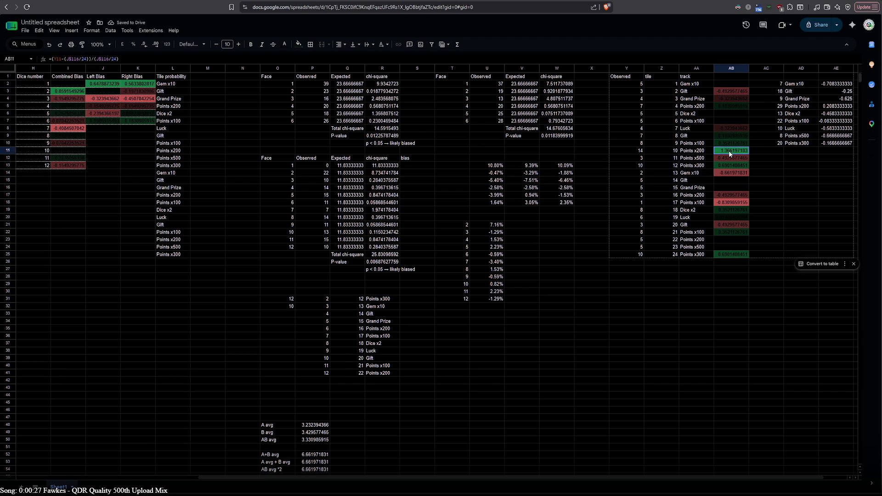
drag(655, 478, 703, 483)
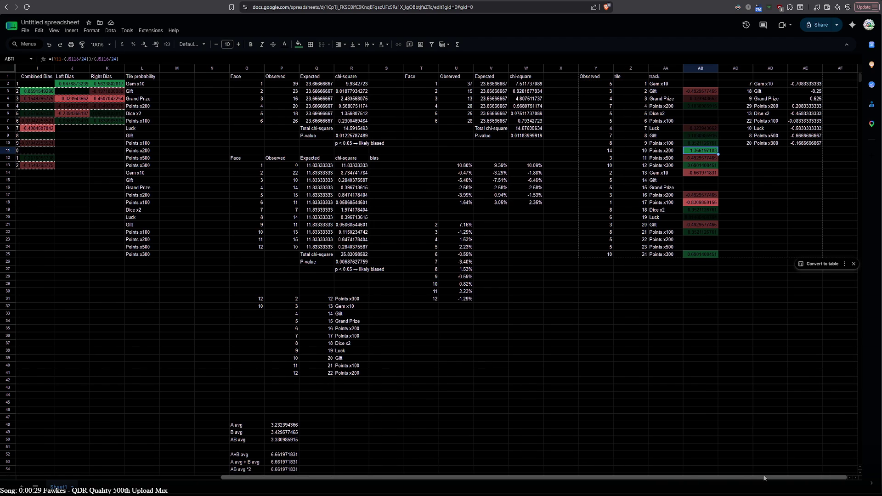
click(708, 204)
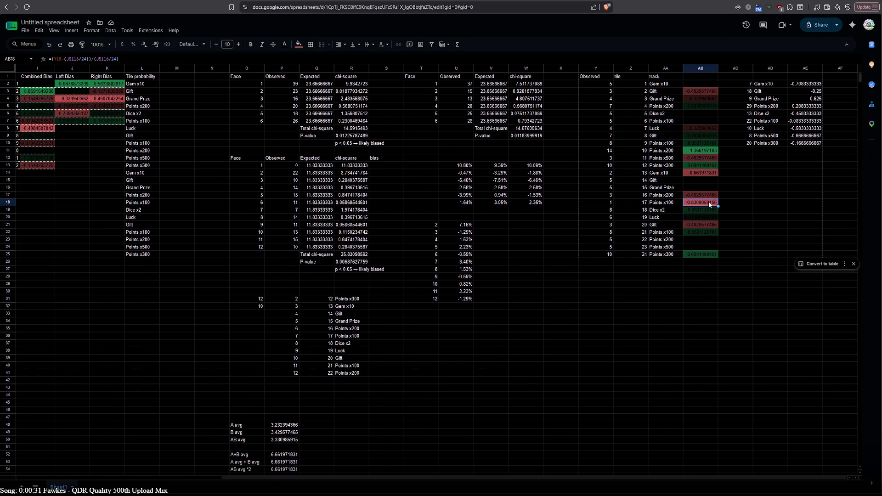
double_click(703, 84)
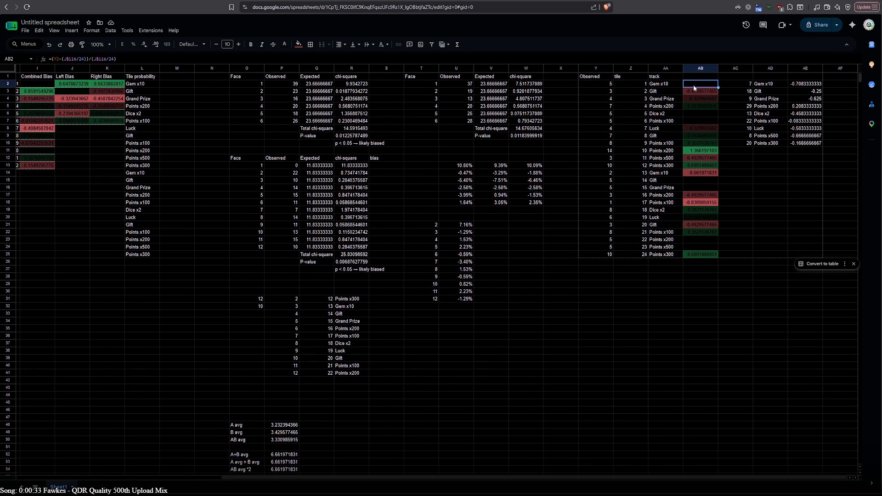
click(817, 86)
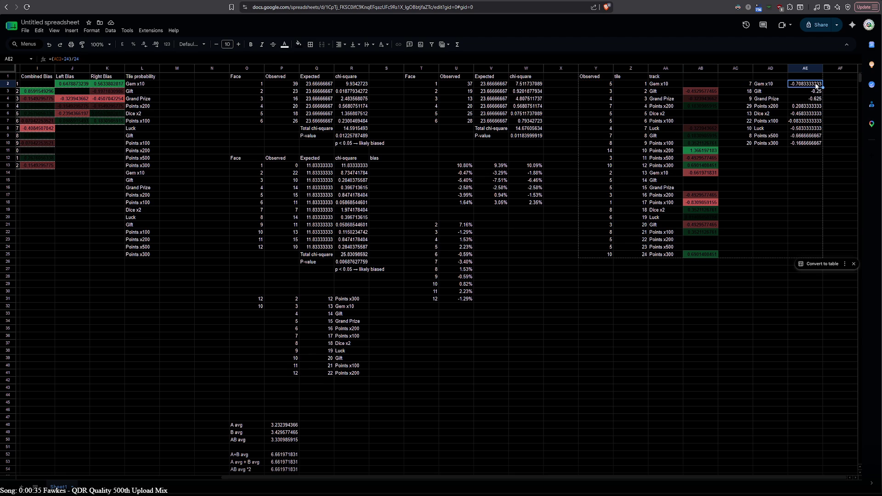
- Rewrite AE2 as =(AC2-(J$116/9))/(J$116/9)
double_click(813, 85)
key(ctrl+a)
text(=(Y2-(J$116/24))/(J$116/24))
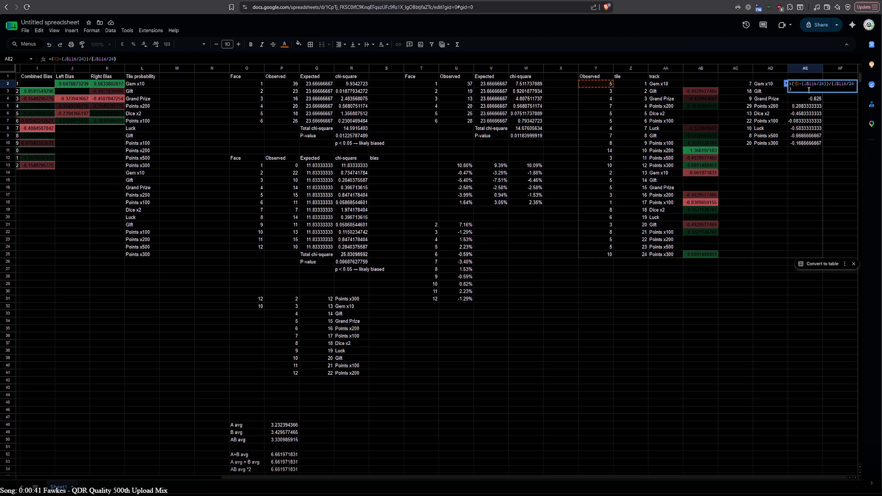
key(BackSpace)
key(BackSpace)
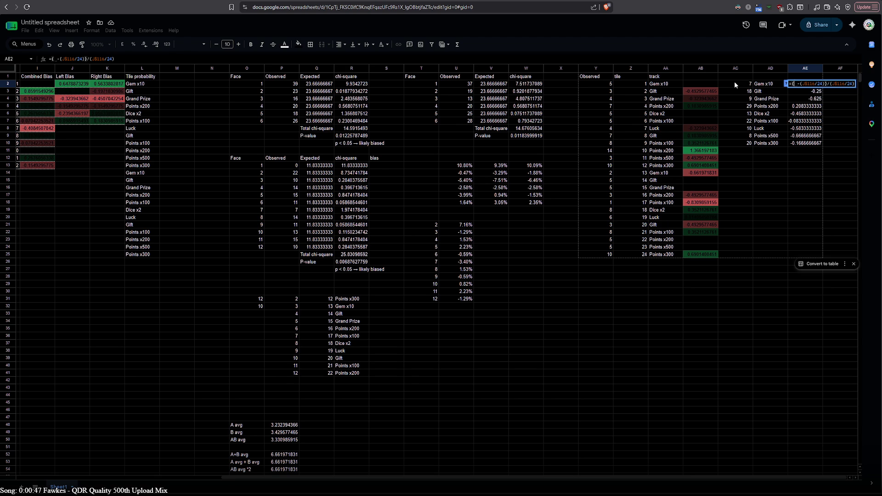
click(734, 81)
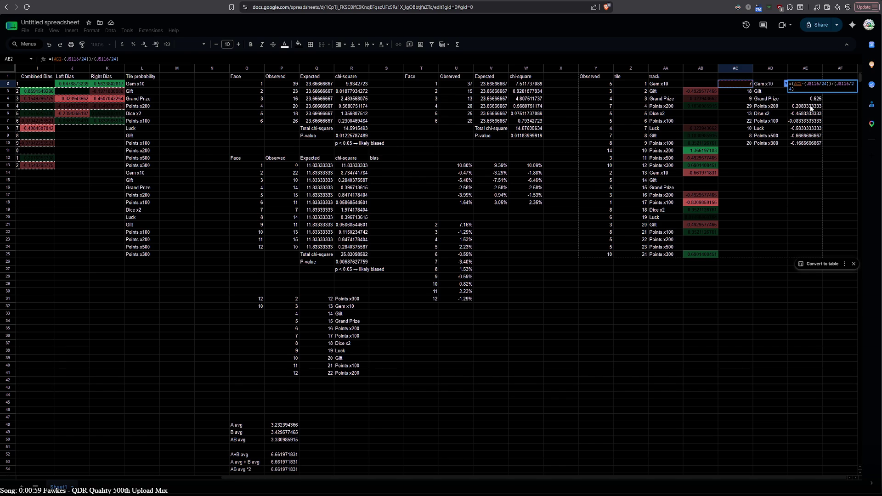
double_click(825, 84)
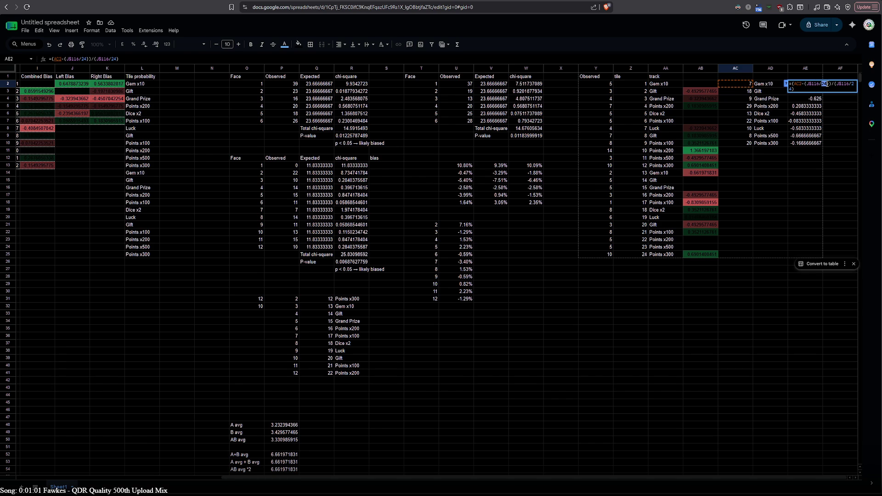
text(9)
double_click(850, 83)
text(9)
key(Return)
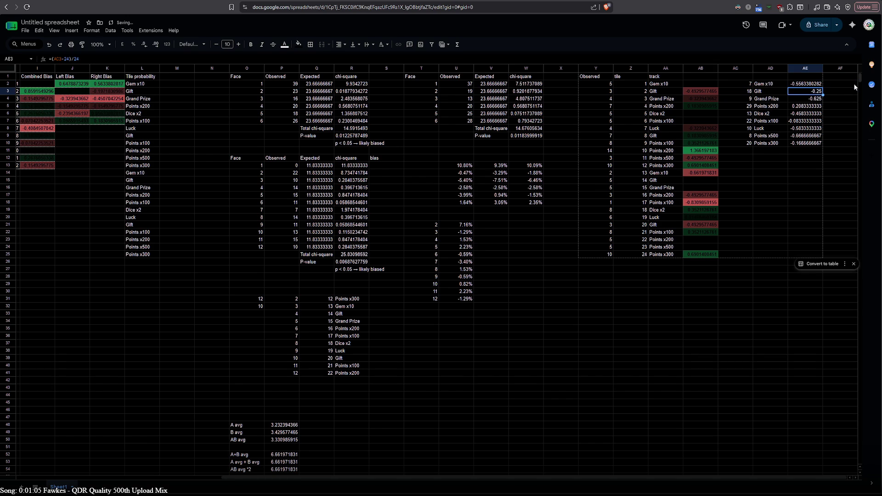
- Fill AE2's formula down through AE10, then select AE2:AE10
click(802, 85)
drag(823, 88, 821, 147)
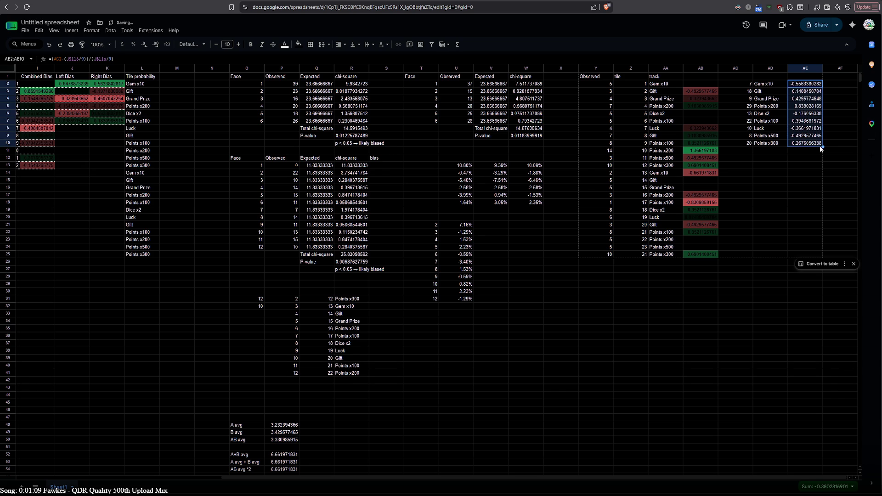
double_click(803, 86)
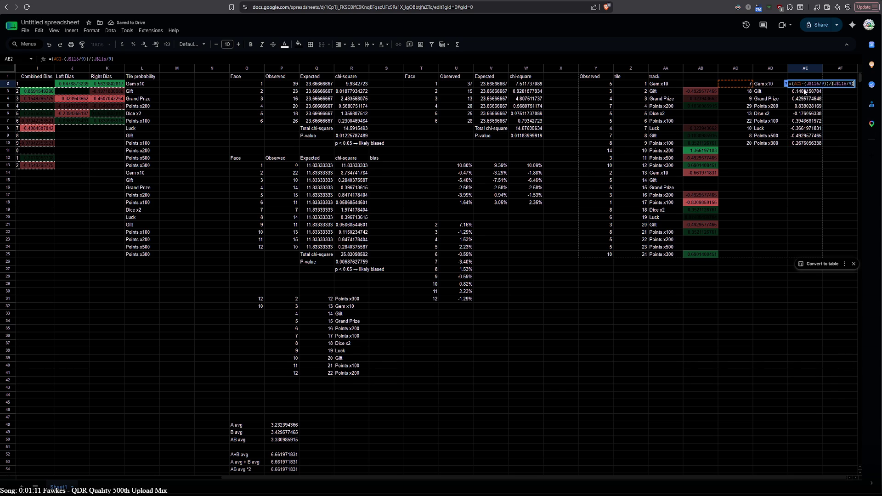
click(805, 92)
click(806, 85)
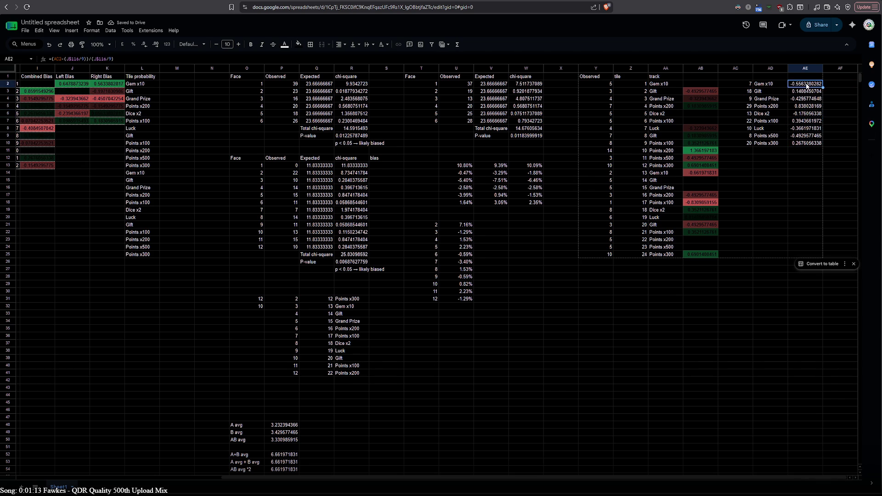
drag(806, 85, 803, 142)
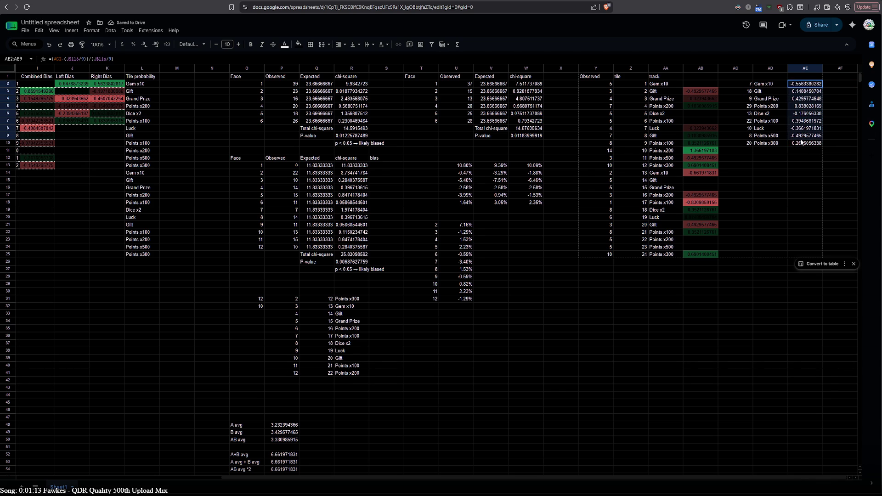
- Add a conditional-formatting rule using the red-to-green preset colour scale
click(91, 30)
click(117, 174)
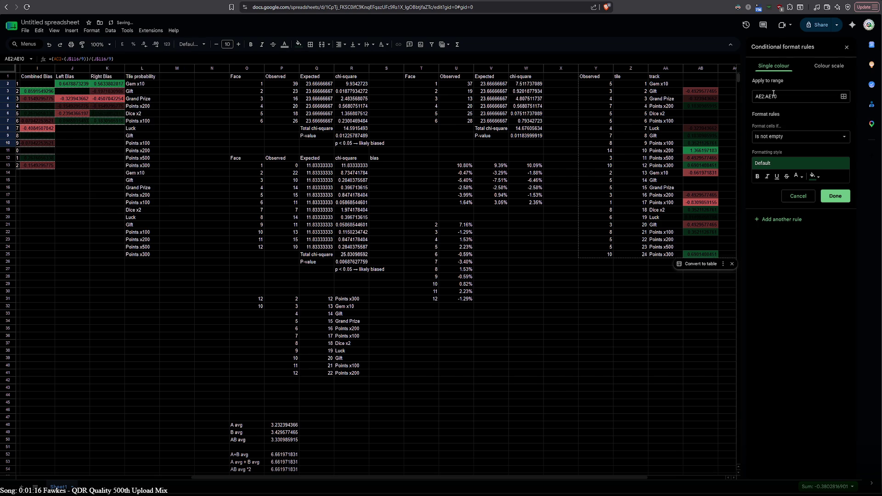
click(830, 67)
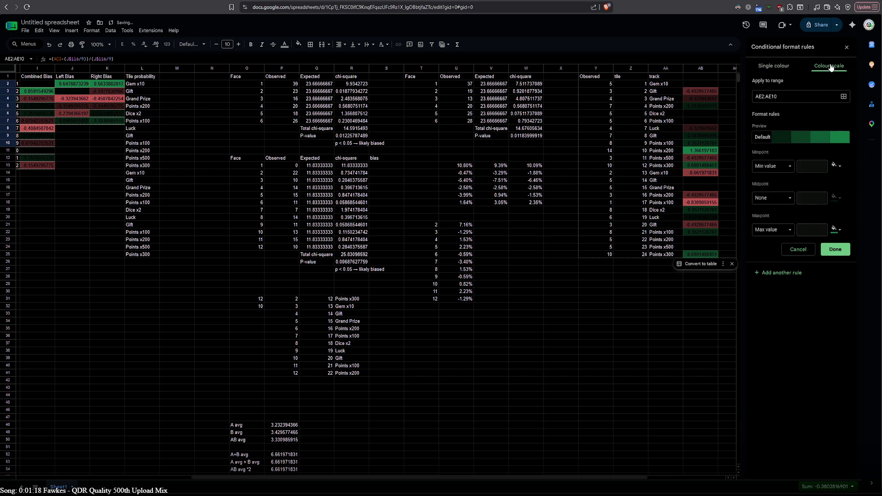
click(795, 144)
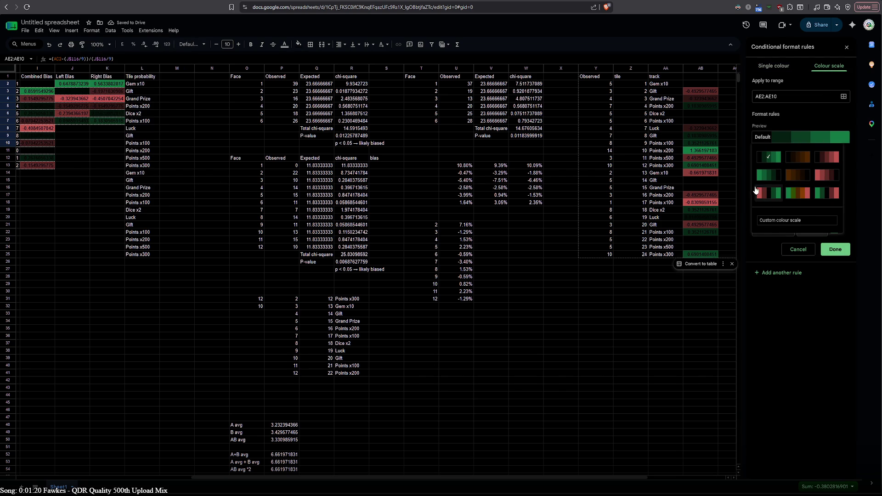
click(760, 192)
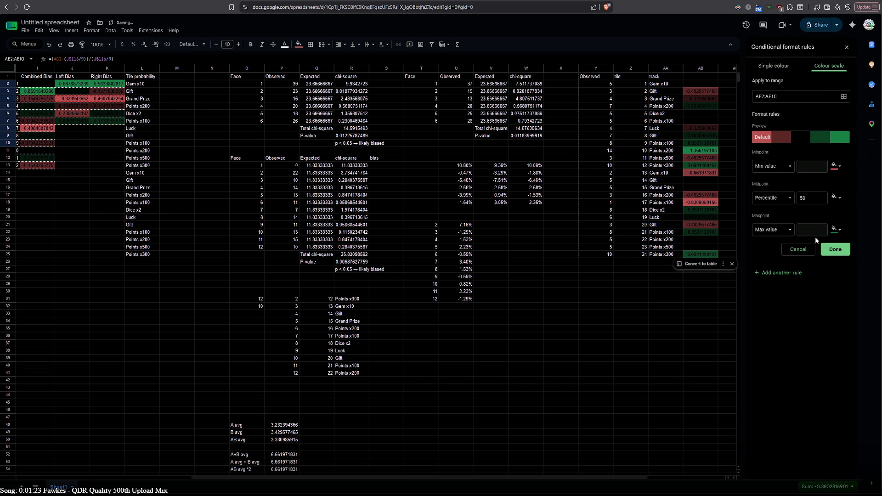
click(835, 249)
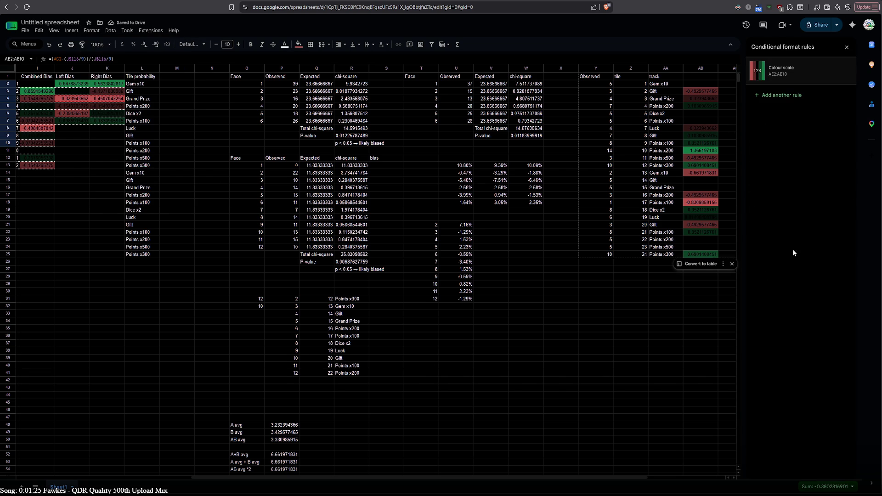
click(845, 49)
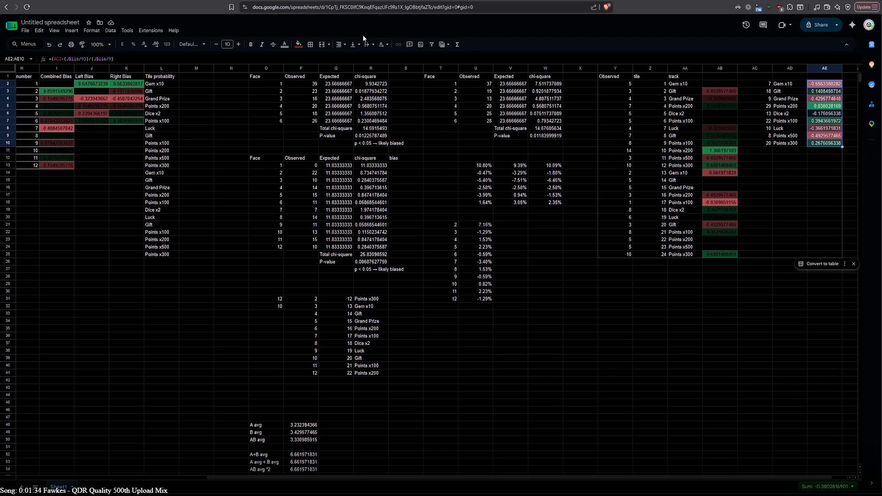
- Try fill colour choices, then scroll the sheet to inspect the Grand Prize entry in F44
click(308, 46)
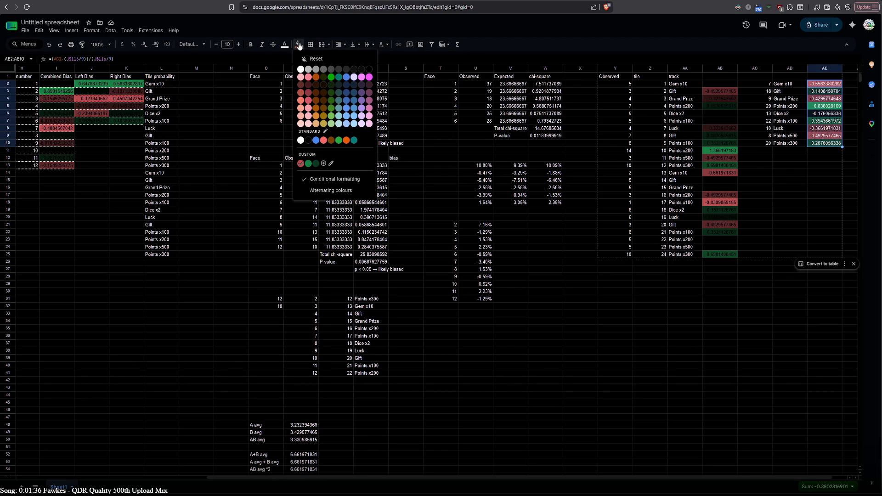
click(368, 72)
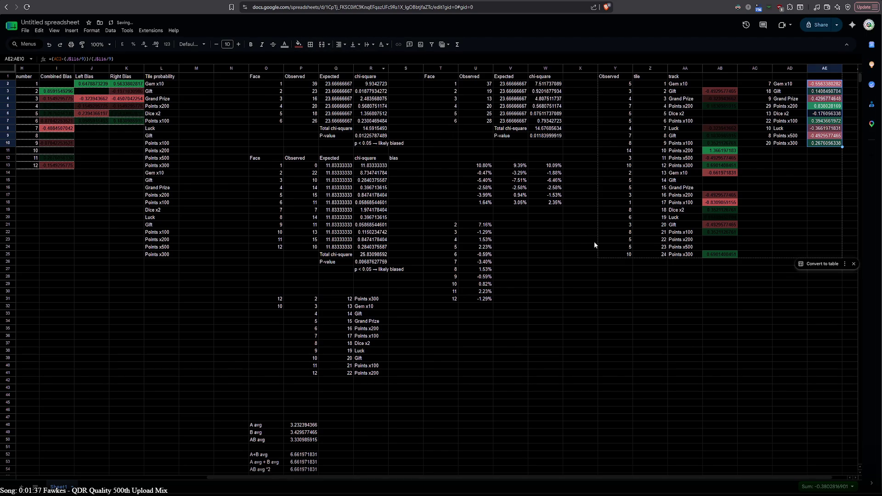
click(297, 46)
click(294, 55)
click(640, 315)
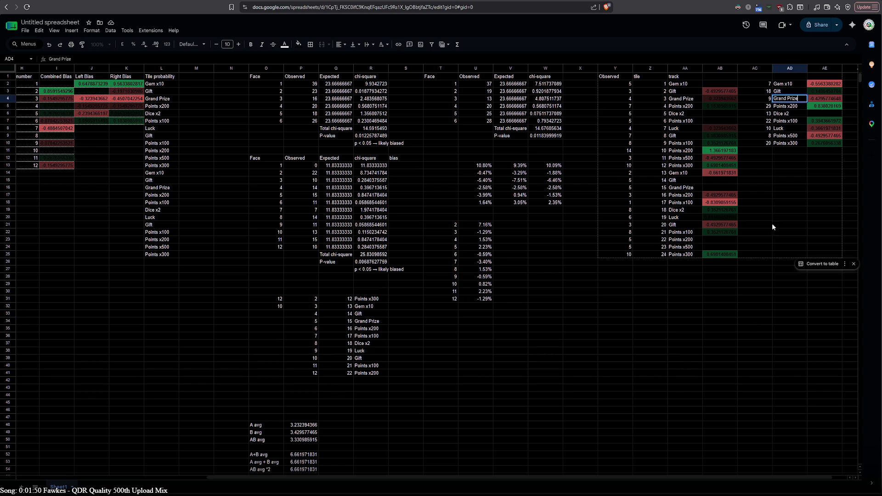
drag(755, 373, 755, 365)
drag(634, 483, 174, 480)
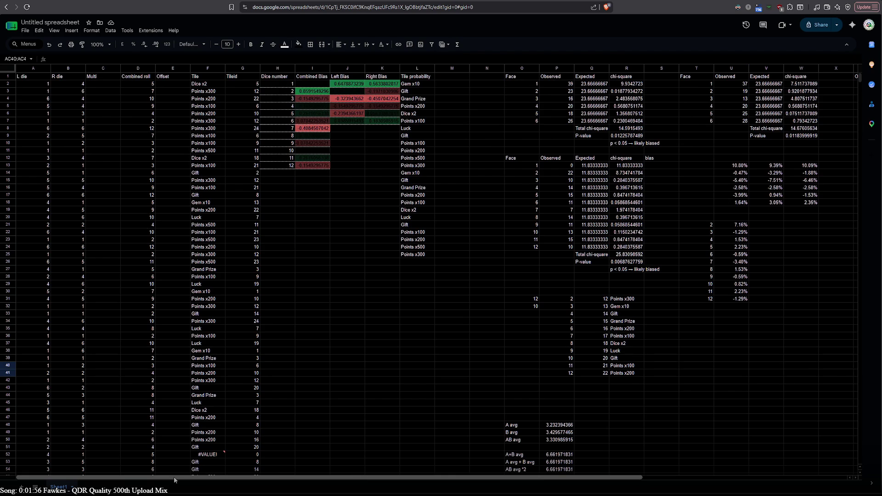
click(207, 396)
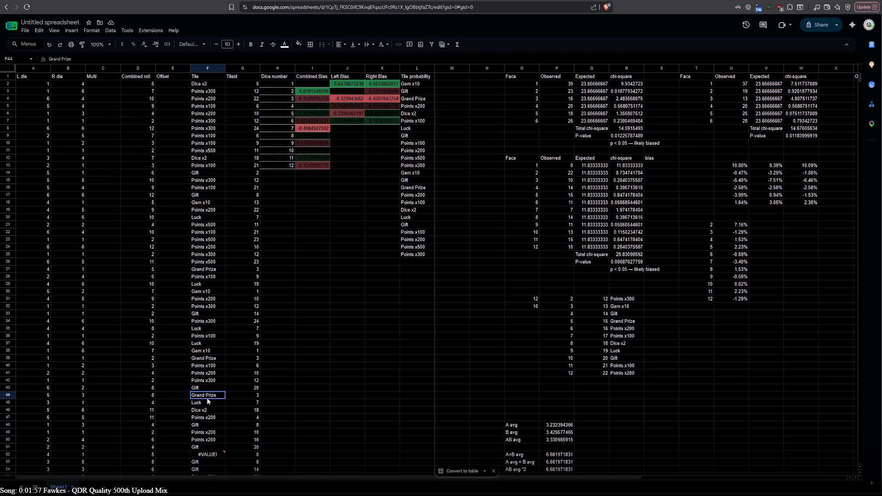
- Inspect the #VALUE! errors in F52 and F56 and copy the error message text
click(243, 394)
scroll(243, 394, down, 3)
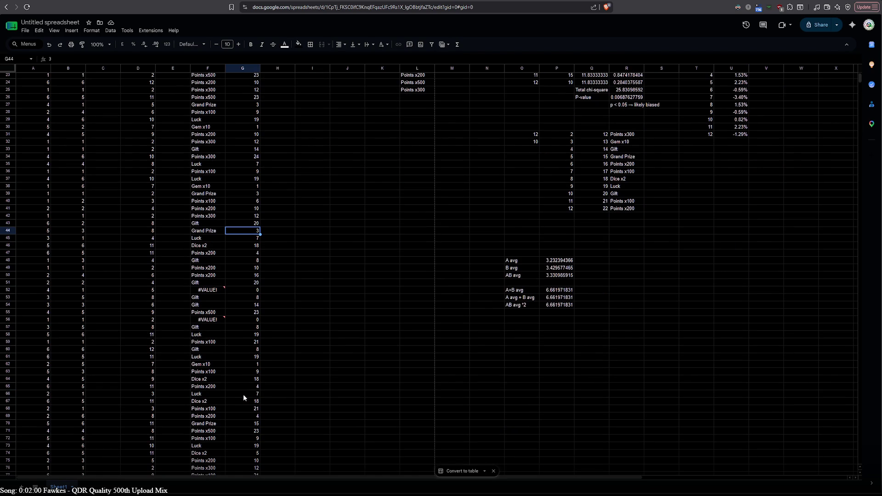
click(206, 319)
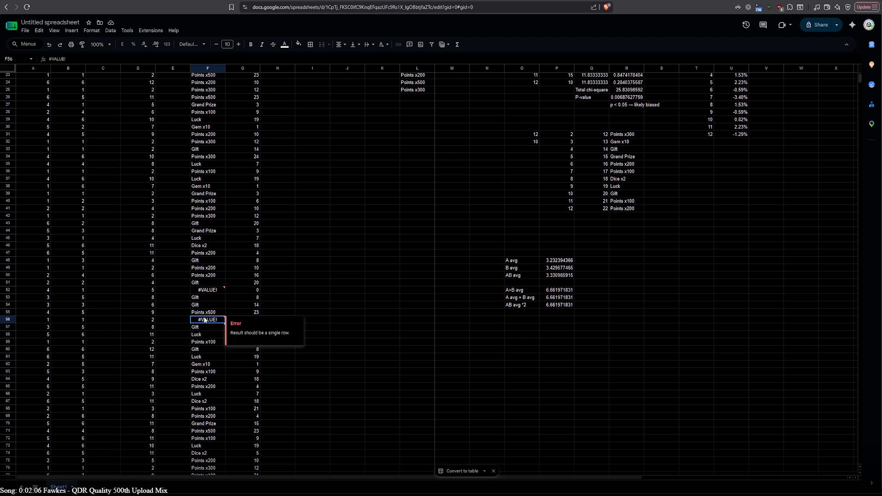
click(203, 293)
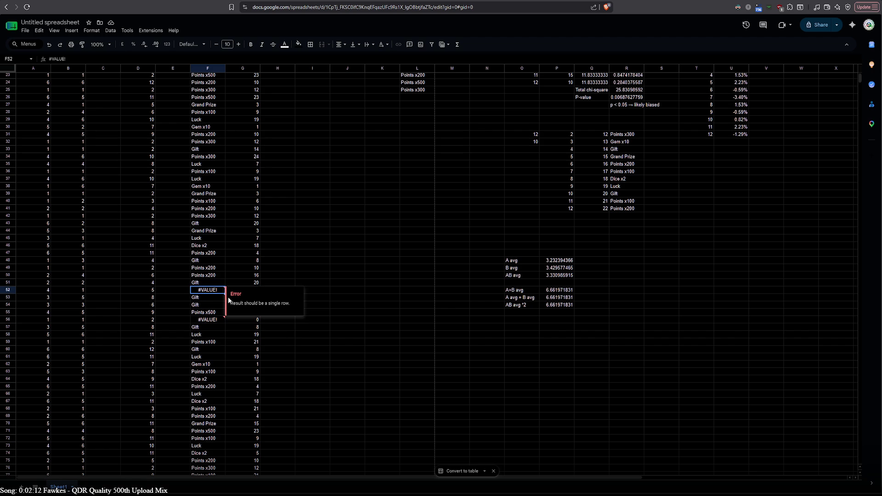
drag(228, 298, 287, 307)
key(ctrl+c)
click(291, 245)
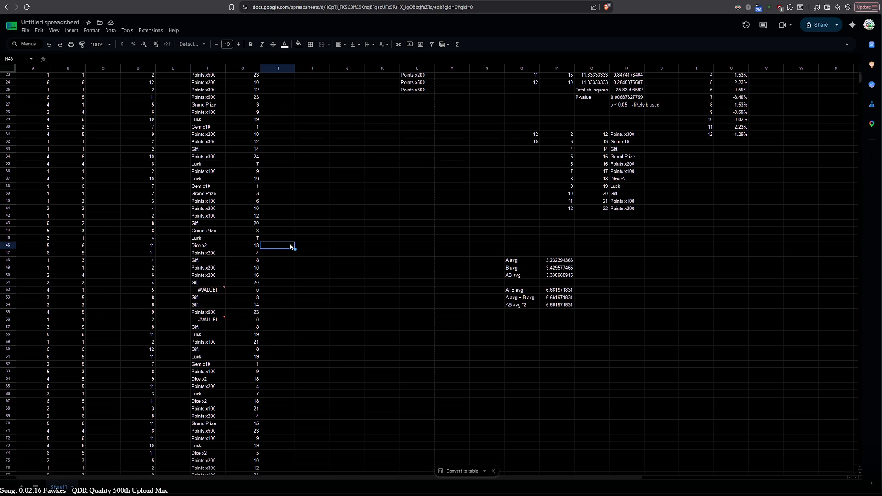
scroll(290, 247, up, 4)
- Review F2's MAP formula, then paste the 'Result should be a single row.' error into ChatGPT
double_click(195, 84)
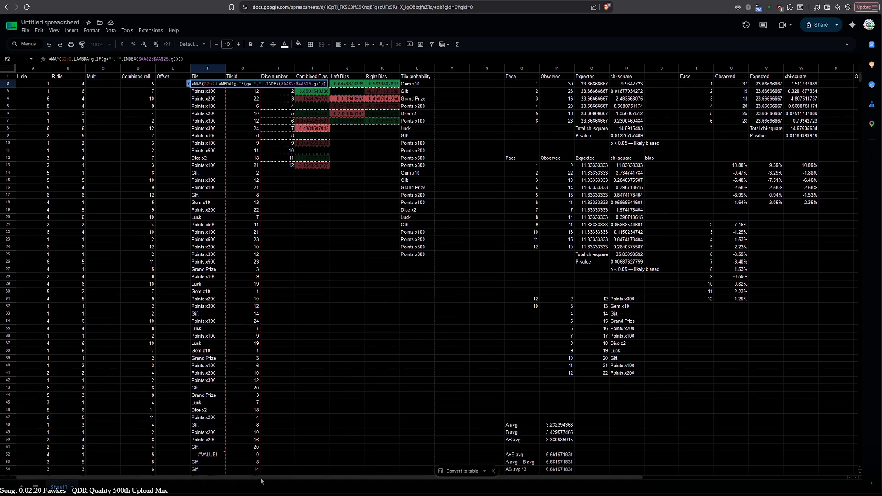
drag(262, 479, 367, 471)
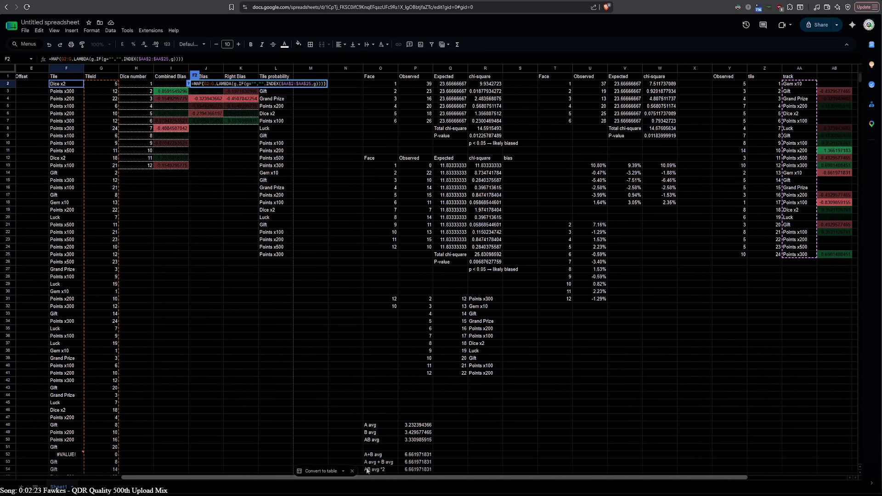
drag(358, 472, 264, 478)
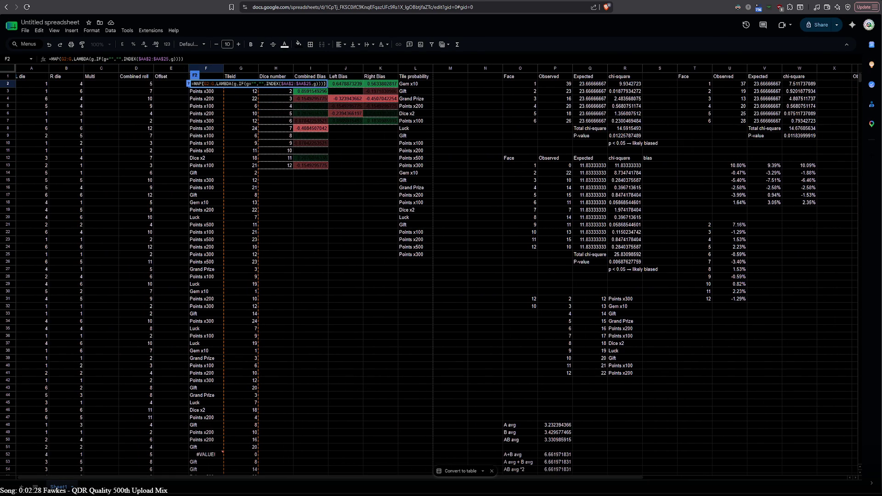
key(ctrl+Tab)
key(ctrl+v)
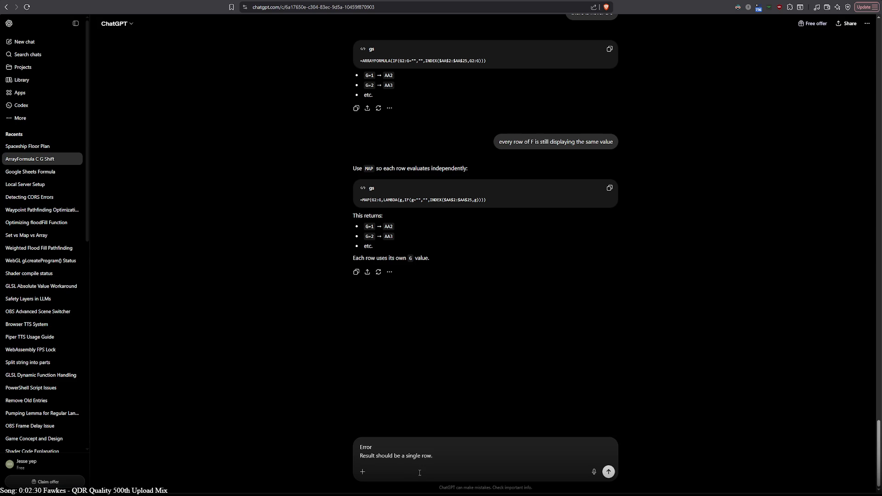
- Send the error to ChatGPT and copy its revised MAP formula using ISNUMBER and INDEX(AA:AA,g+1)
key(Return)
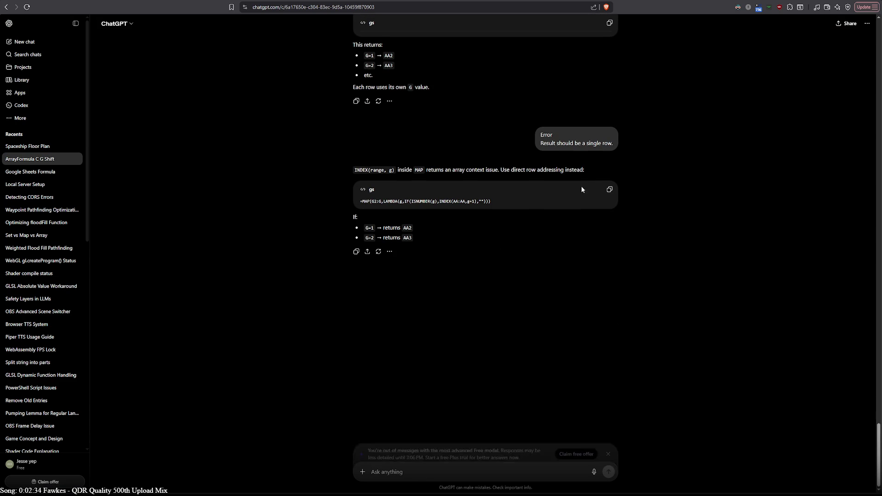
click(609, 189)
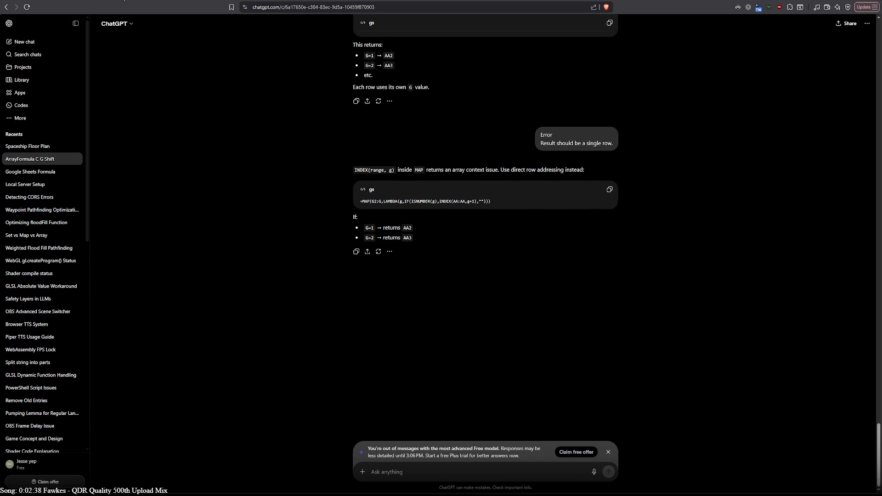
key(ctrl+Tab)
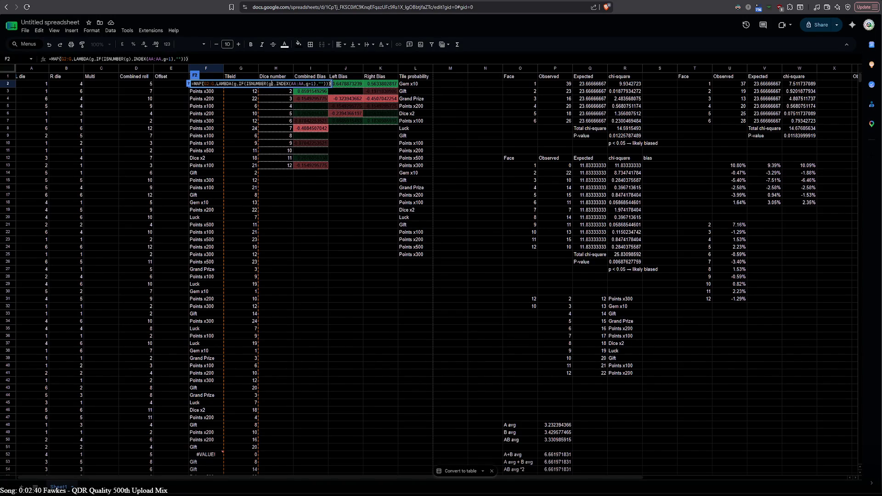
key(Return)
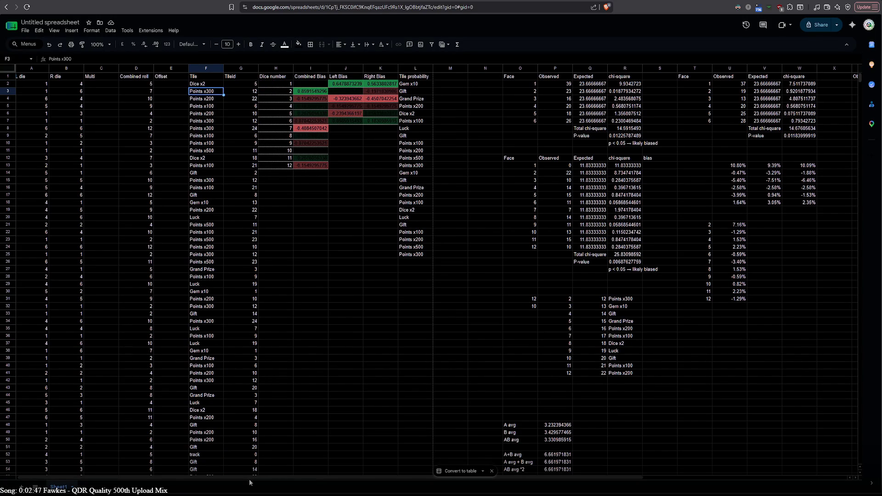
click(213, 398)
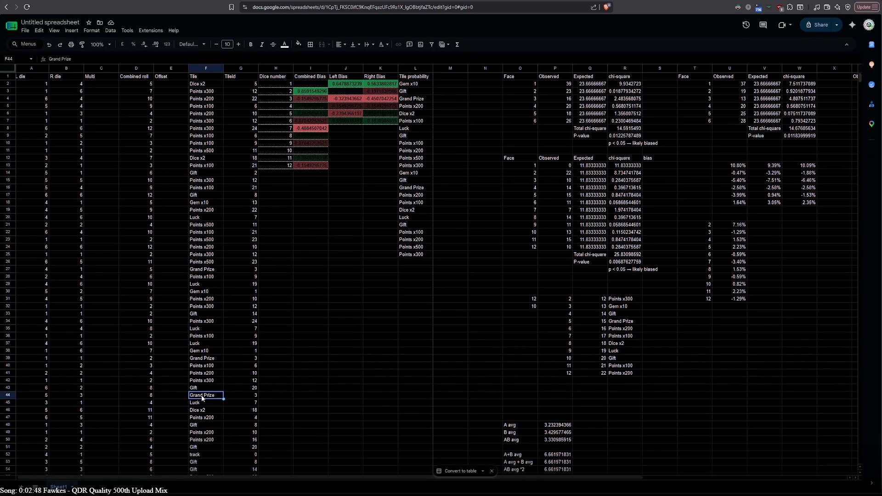
click(243, 397)
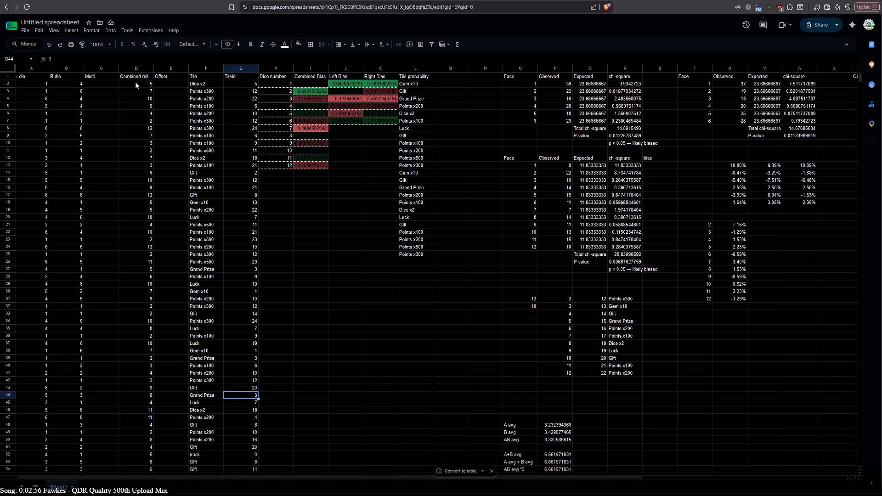
click(311, 291)
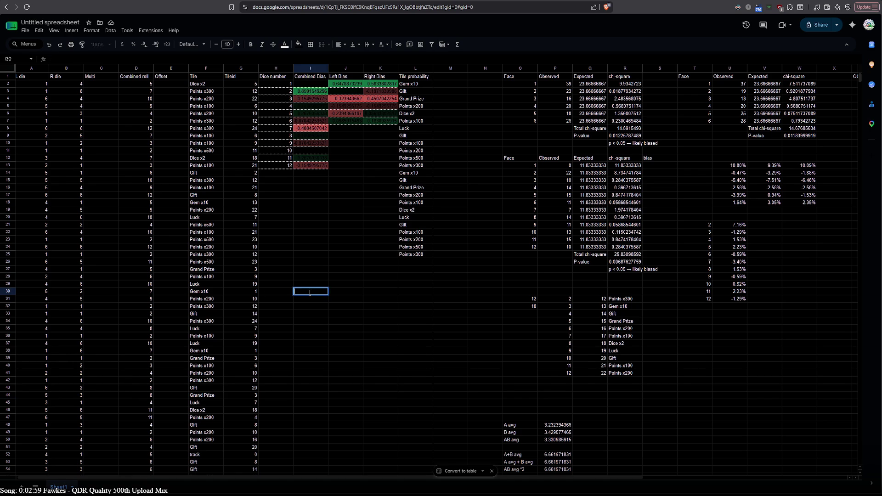
- Enter =MOD(SUM(D2:D39),24) in test cell I30
text(=sum)
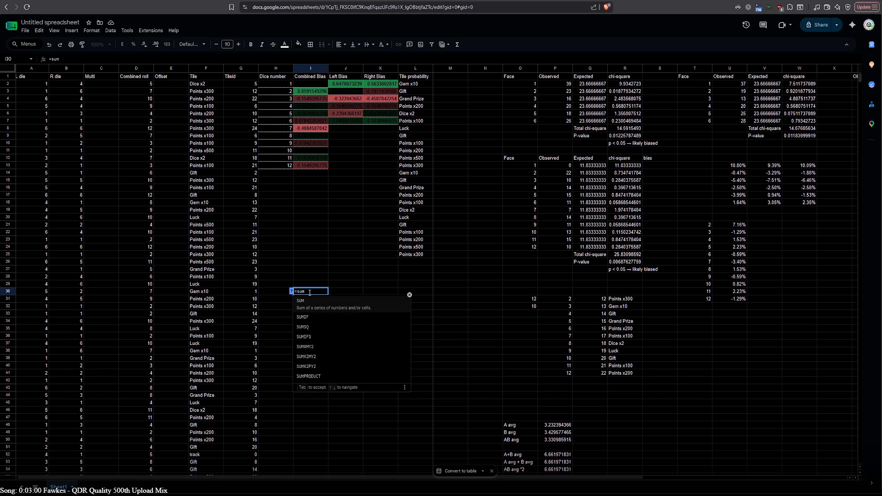
click(315, 303)
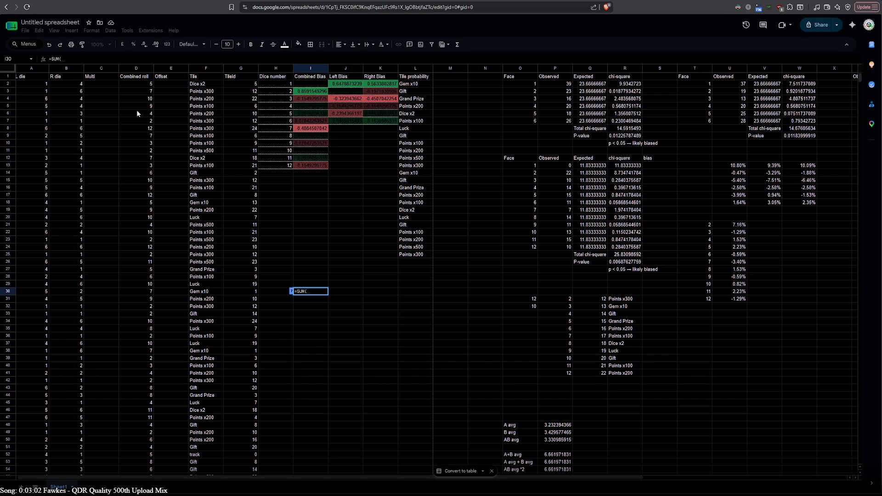
click(140, 83)
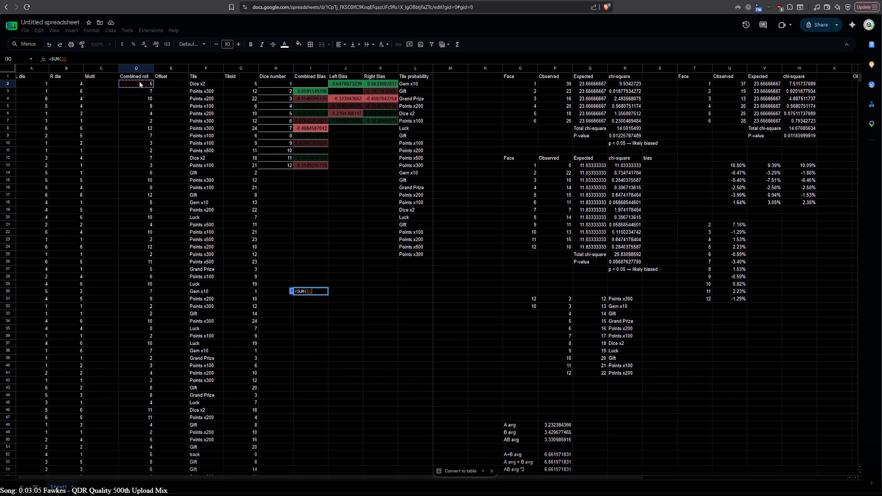
shift+click(141, 357)
text())
text(,2)
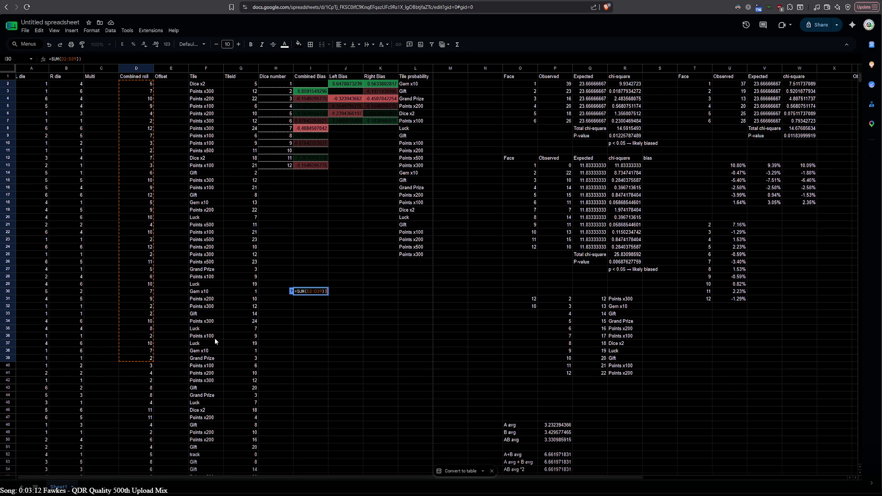
text(5)
key(BackSpace)
text(4))
key(Home)
text(mod)
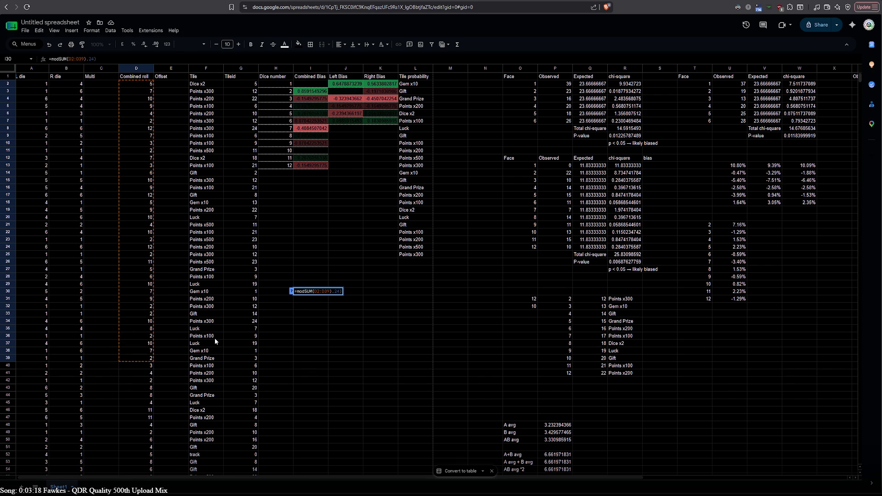
text(()
key(BackSpace)
key(BackSpace)
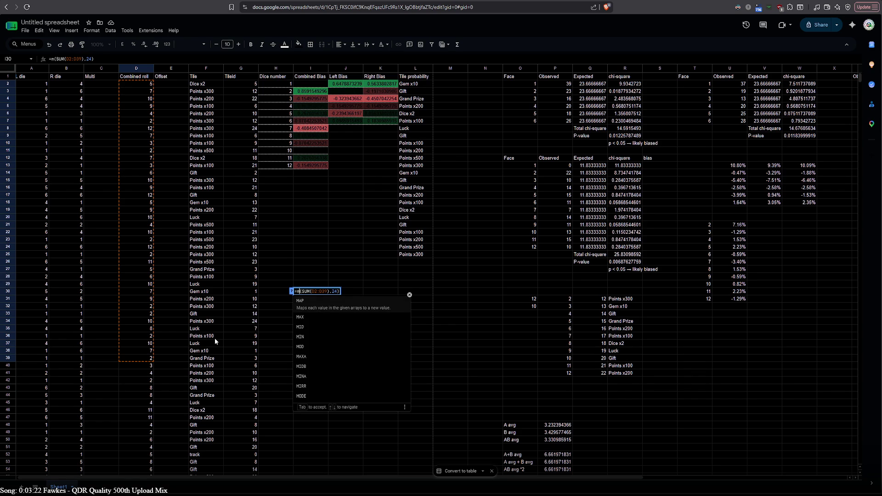
text(od)
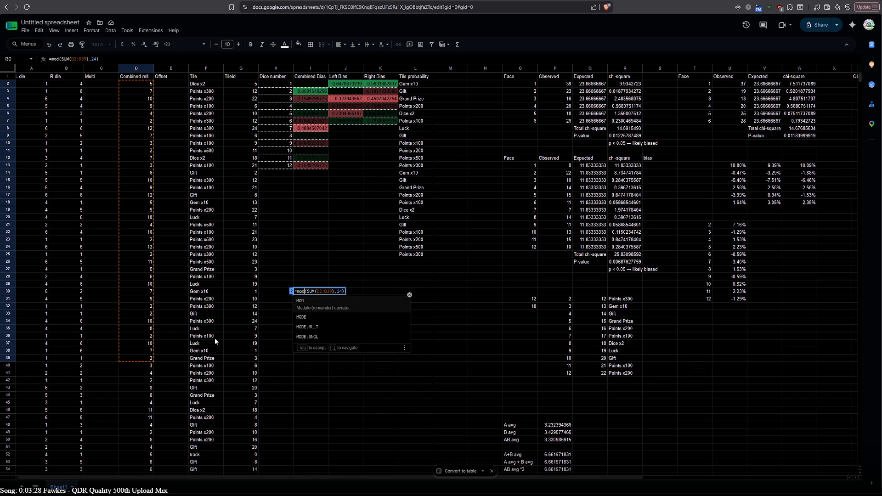
key(Tab)
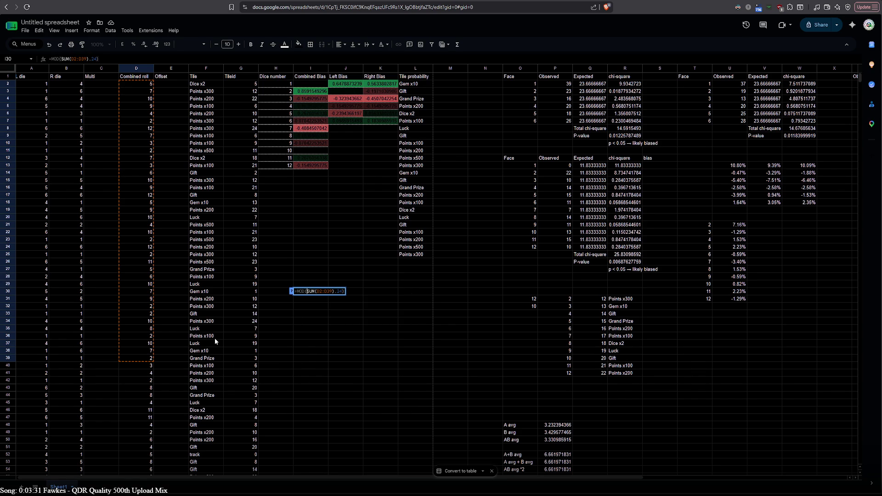
key(Return)
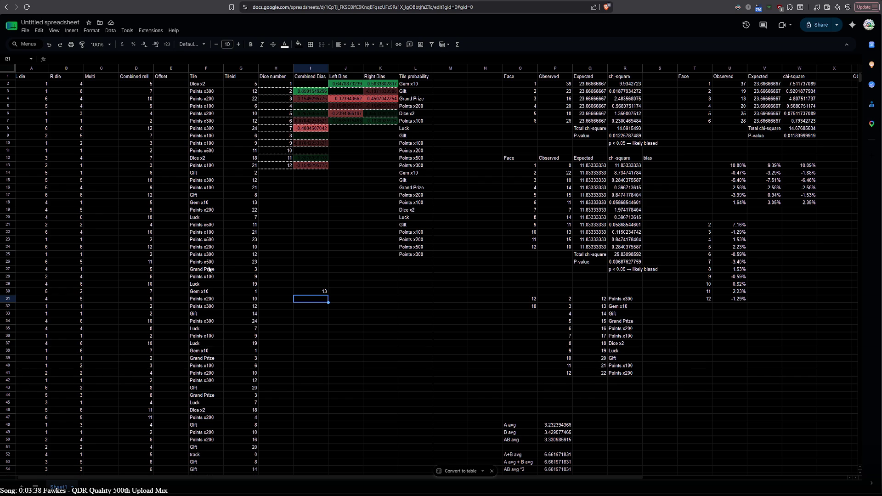
- Change the I30 divisor from 24 to 25 so the cell returns 3
double_click(310, 290)
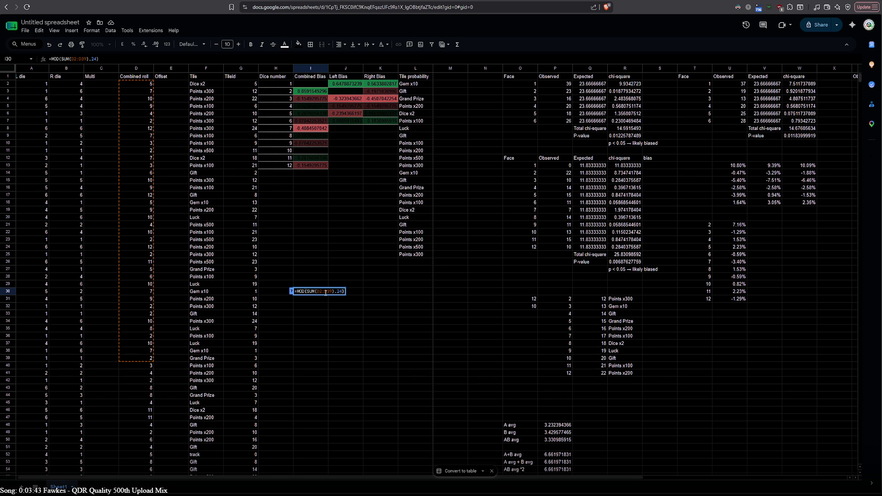
key(BackSpace)
text(5)
key(Return)
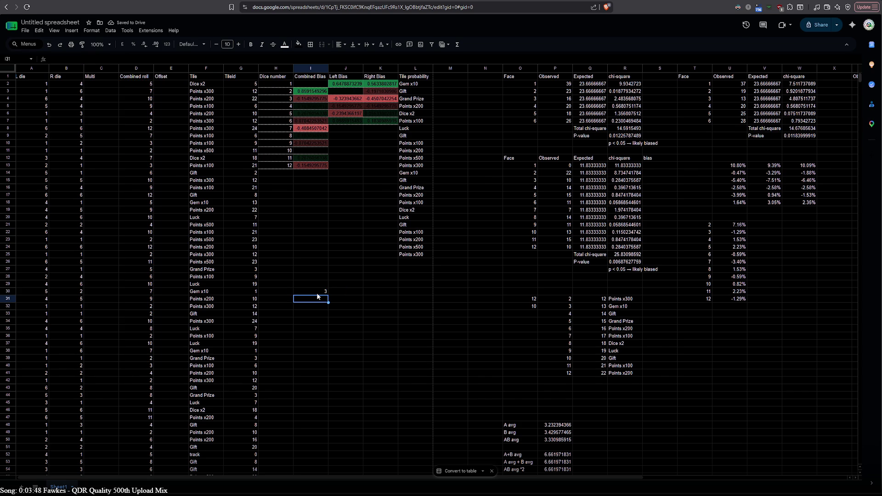
- Change the MOD divisor in G2's running TileId formula from 25 to 24
scroll(299, 335, down, 20)
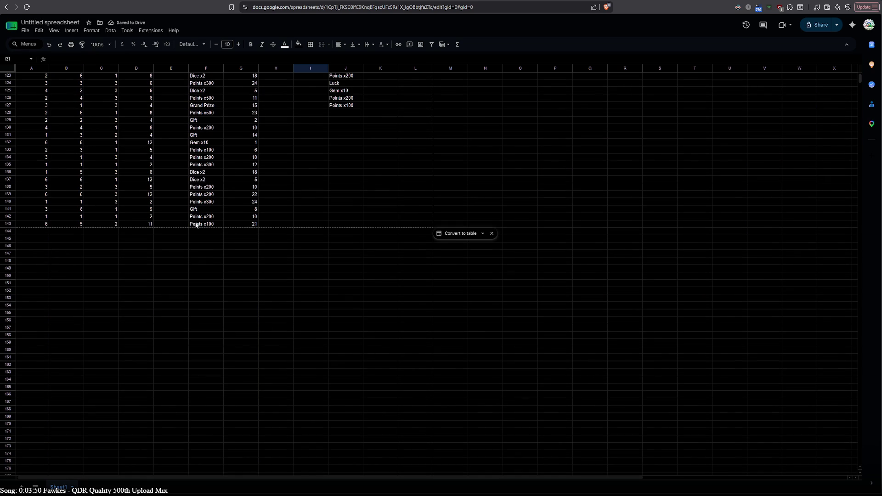
scroll(299, 254, up, 5)
scroll(377, 264, up, 20)
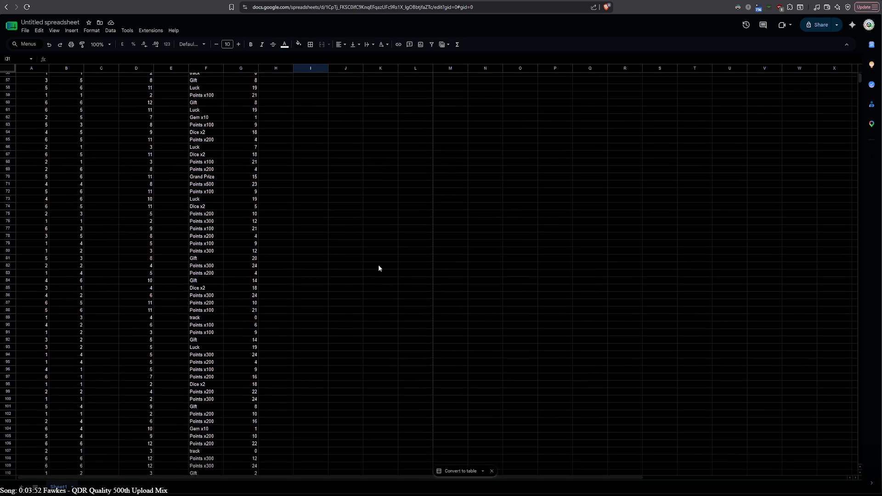
double_click(245, 84)
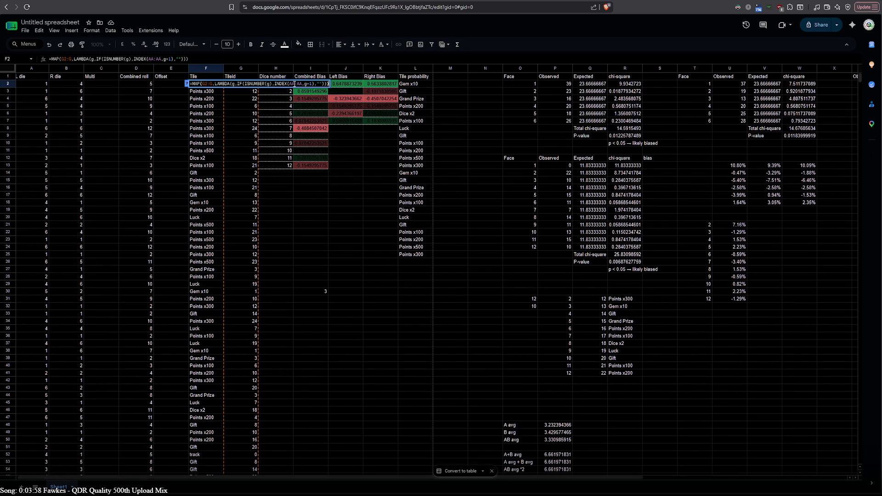
key(Escape)
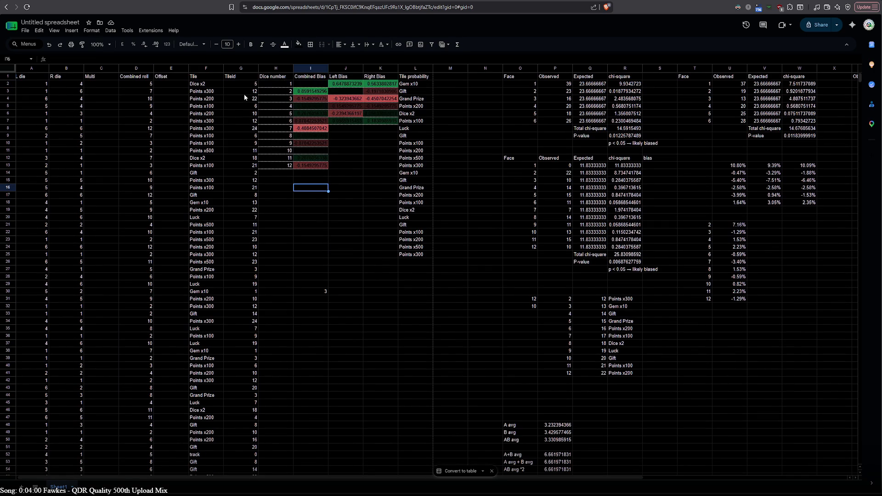
double_click(244, 86)
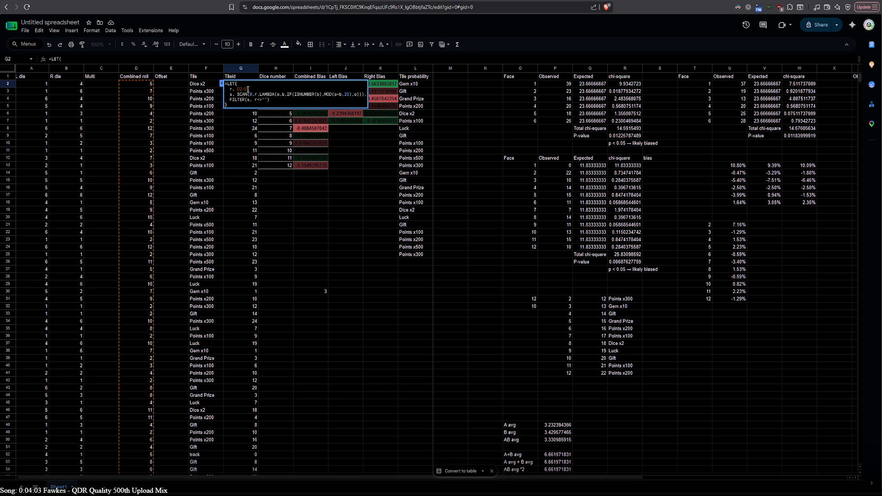
click(348, 95)
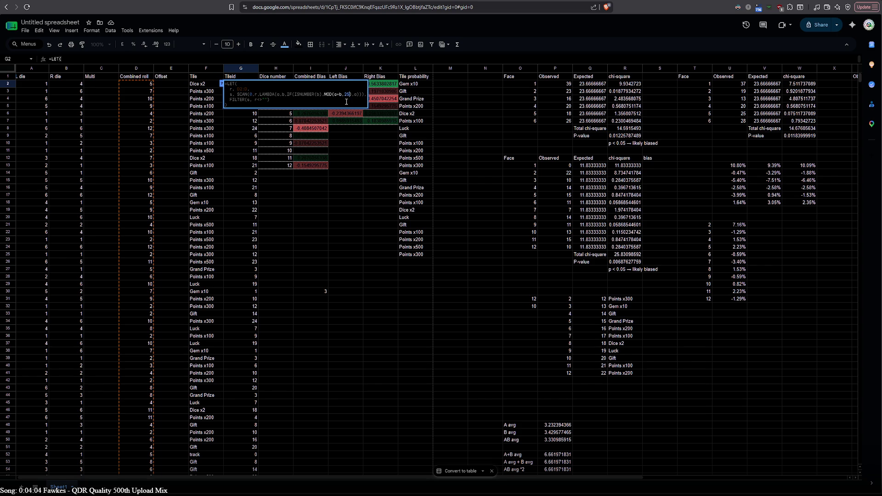
text(4)
key(Return)
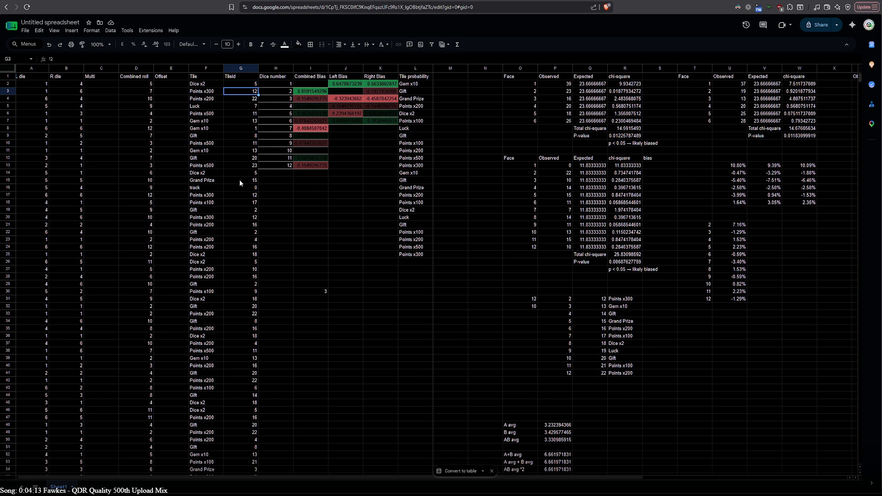
mouse_move(343, 477)
mouse_down()
mouse_move(551, 474)
mouse_move(329, 462)
mouse_up()
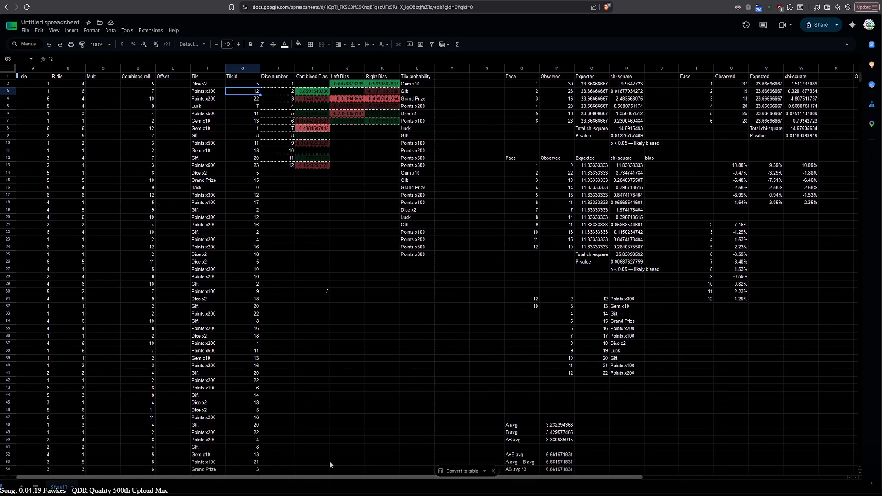
scroll(271, 393, down, 15)
scroll(271, 394, down, 2)
scroll(299, 209, up, 4)
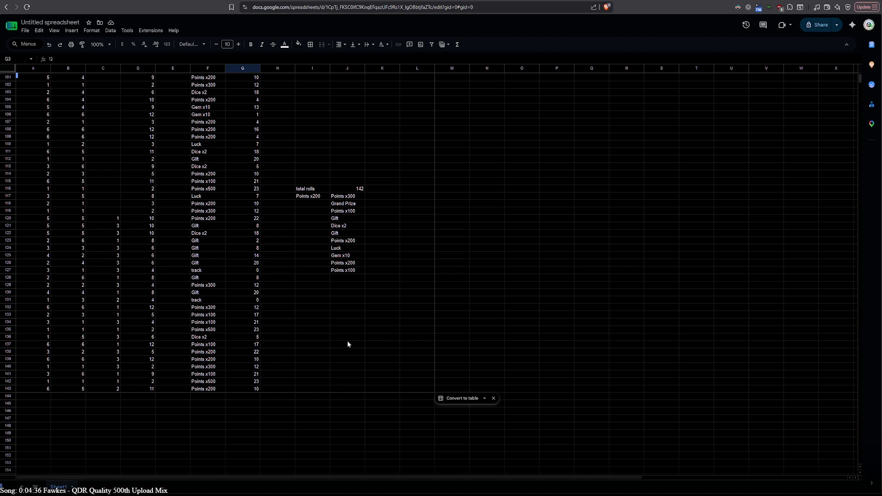
scroll(347, 345, up, 20)
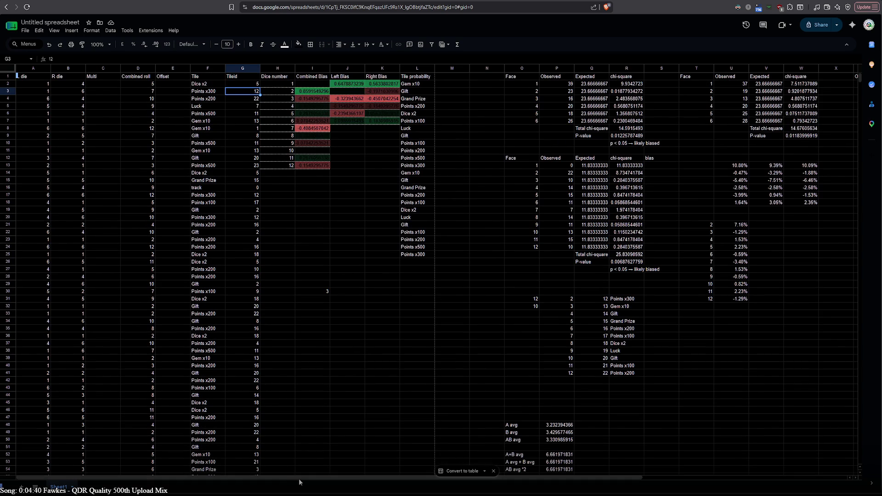
drag(305, 478, 506, 465)
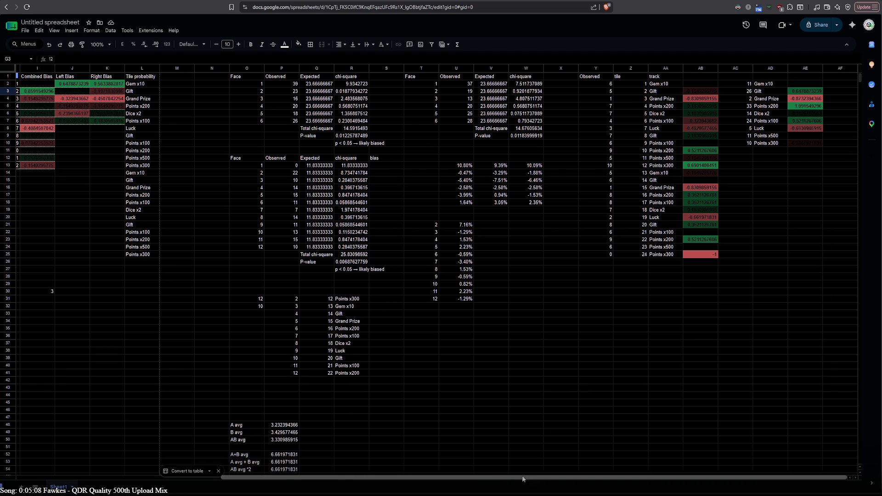
drag(524, 476, 313, 464)
scroll(260, 357, down, 20)
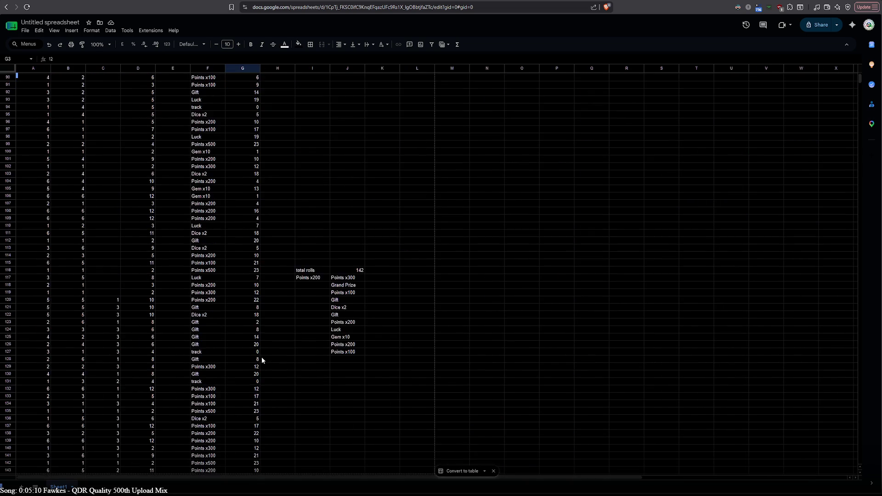
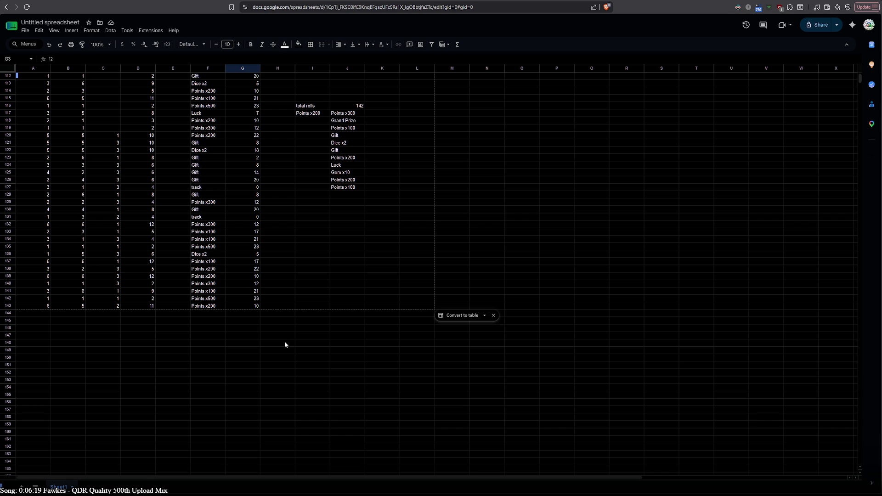
- Log the roll 2, 6, 3 in row 144, correcting the mistyped 5 to 6
click(33, 317)
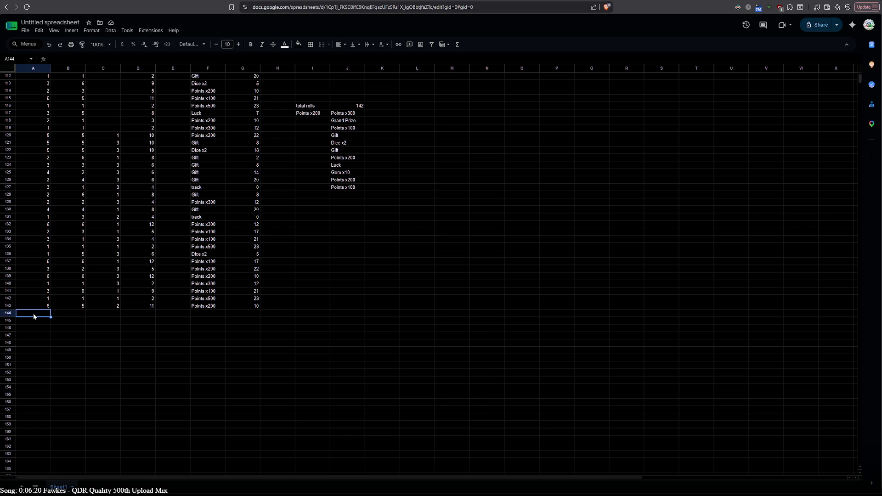
key(Right)
key(Right)
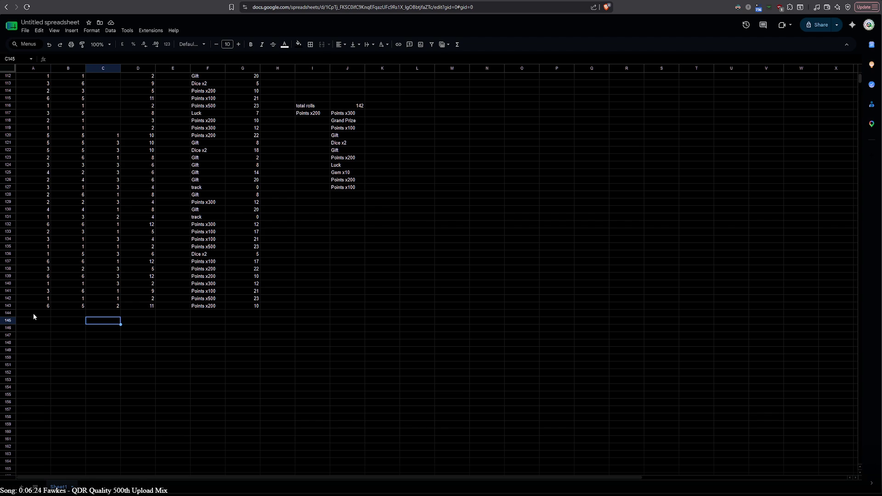
key(ctrl+z)
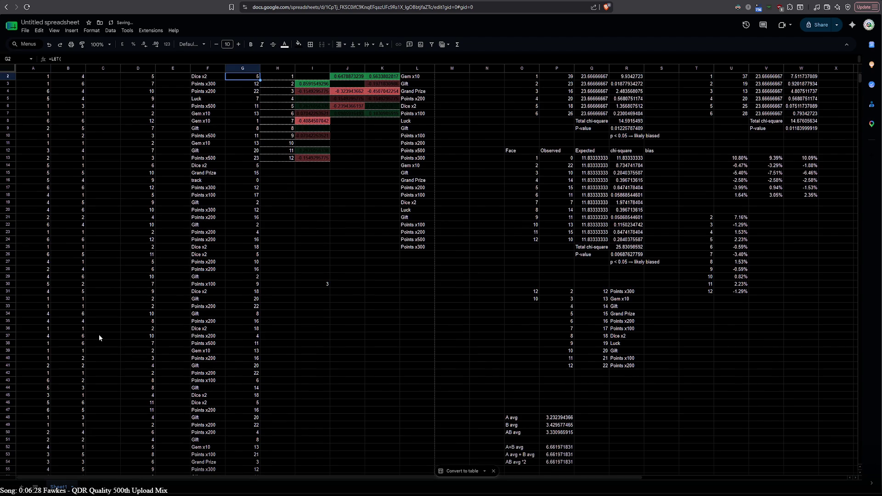
scroll(99, 334, down, 20)
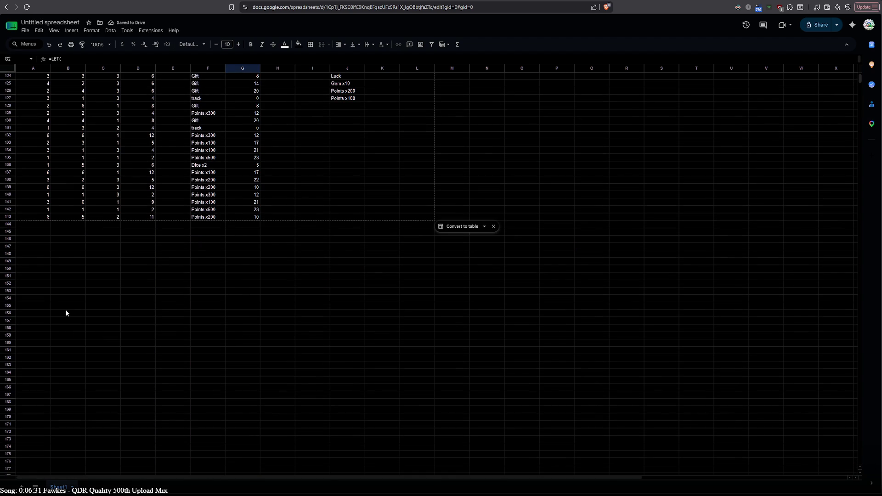
click(43, 224)
text(/*)
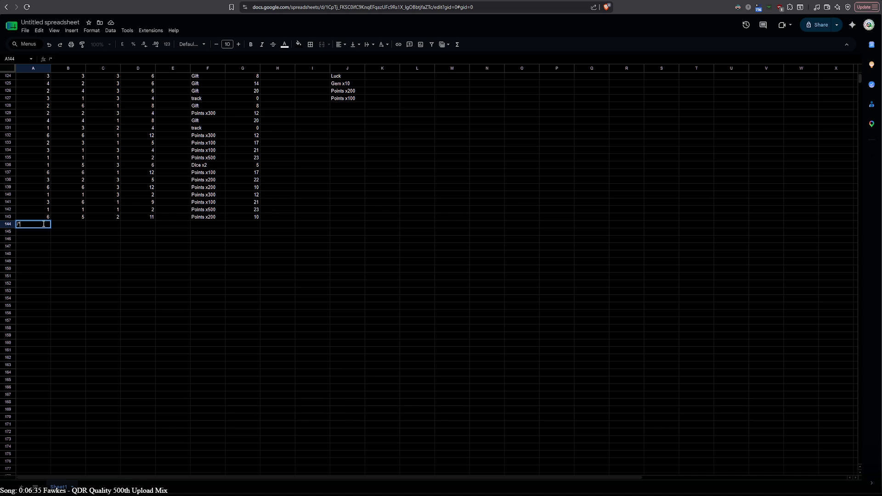
text(2)
click(70, 223)
text(5)
key(BackSpace)
text(6)
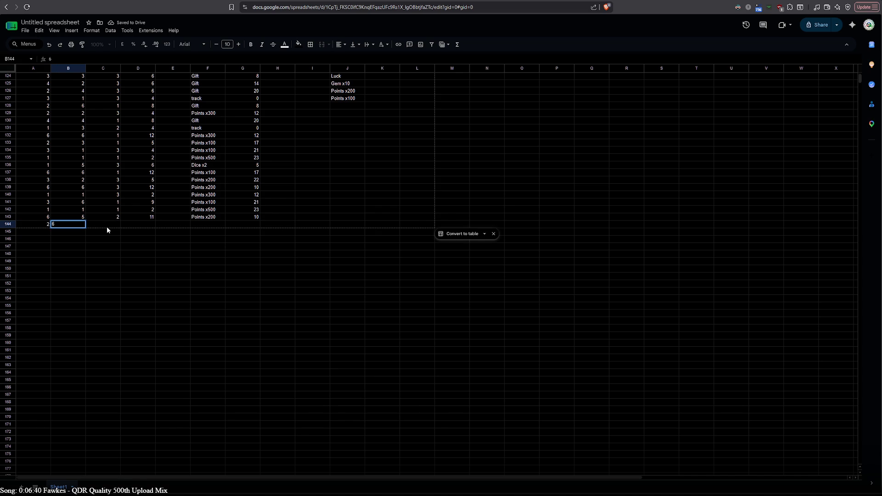
click(109, 232)
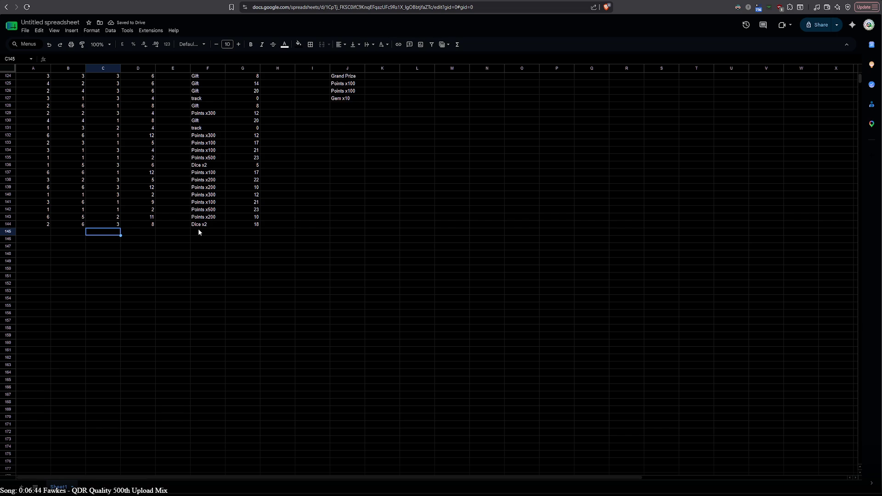
scroll(367, 271, up, 5)
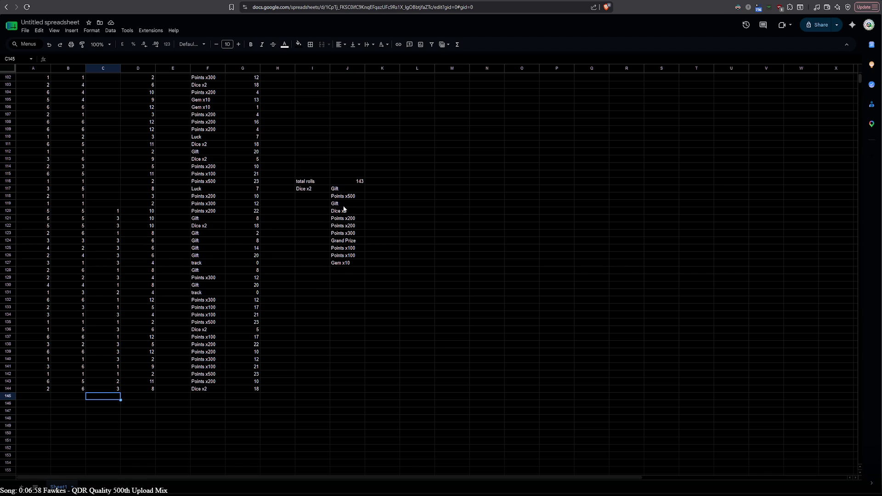
- Enter the roll 6, 6, 1 in row 145
click(46, 399)
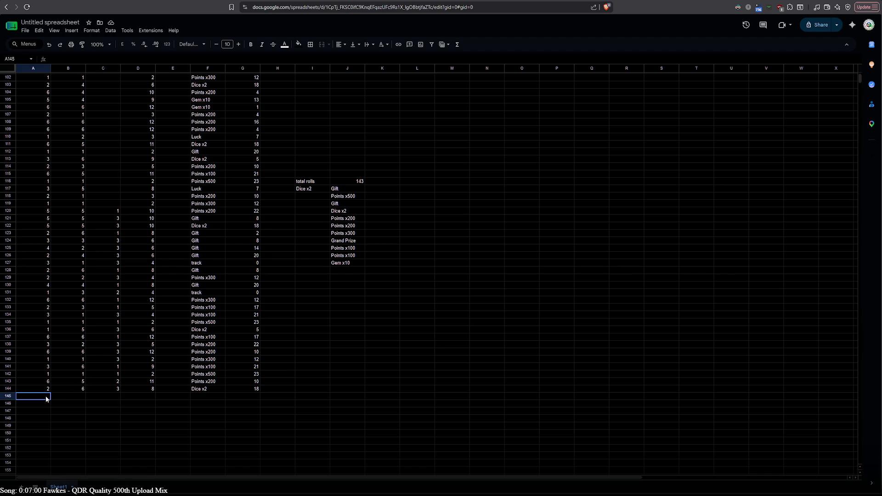
text(6)
key(Tab)
text(6)
key(Tab)
text(1)
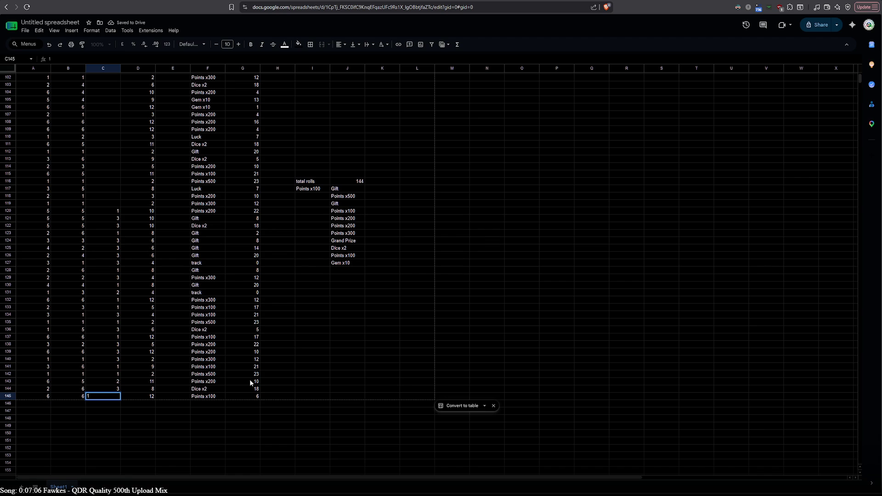
click(180, 427)
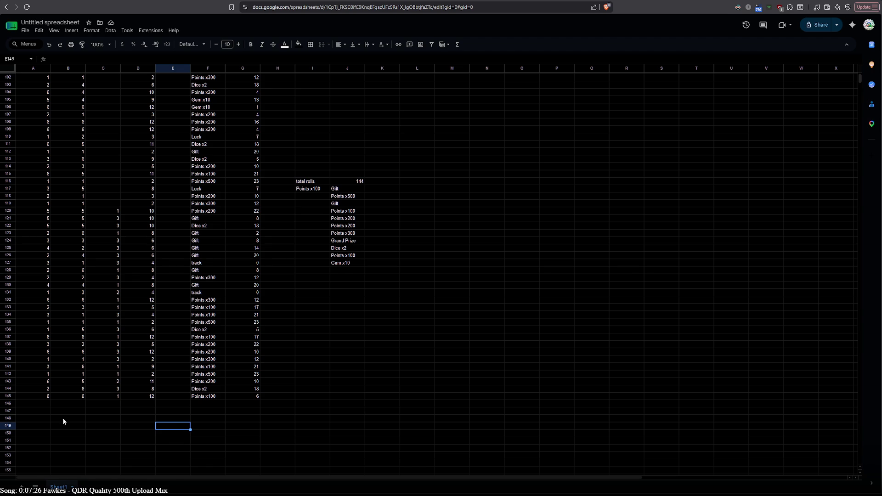
- Enter the roll 2, 5, 1 in row 146
click(37, 405)
text(2)
key(Tab)
text(5)
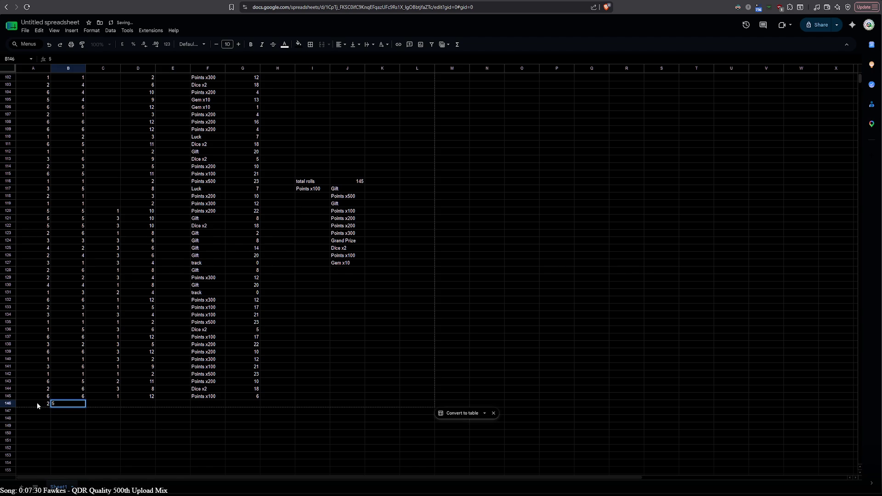
key(Tab)
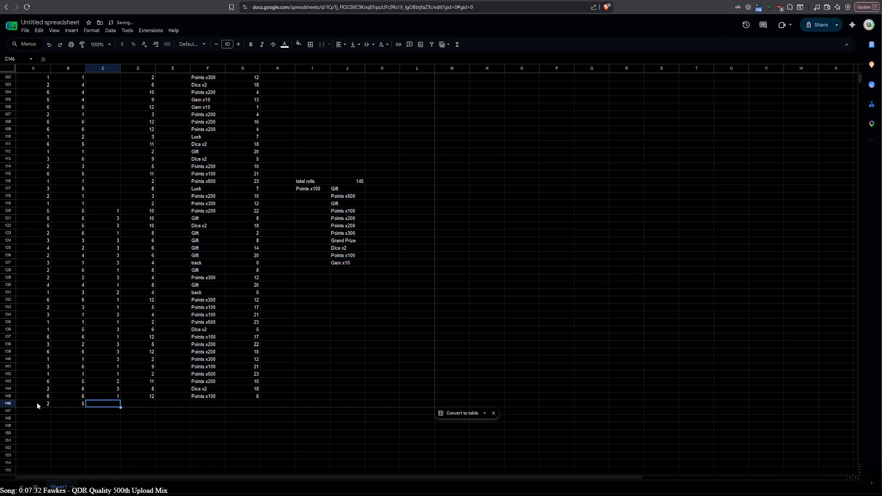
text(1)
click(42, 411)
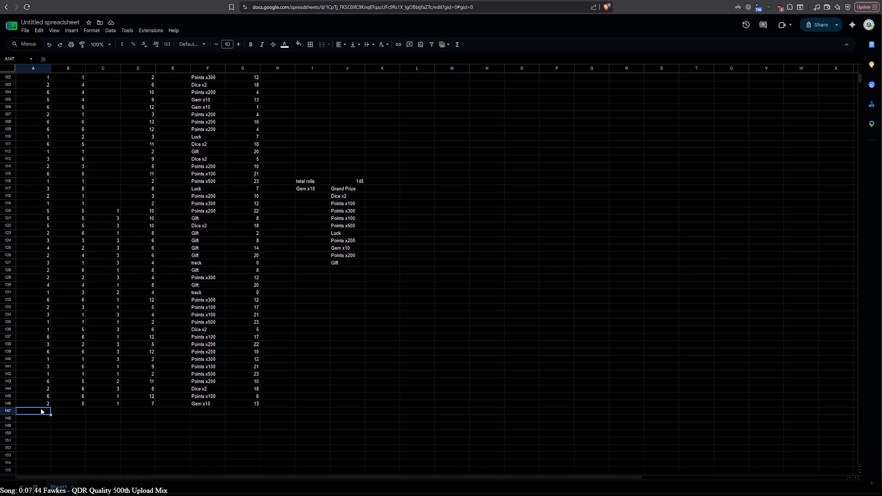
- Log the rolls 1-2-3 and 6-2-2 in rows 147 and 148
text(1)
key(Tab)
text(2)
key(Tab)
text(3)
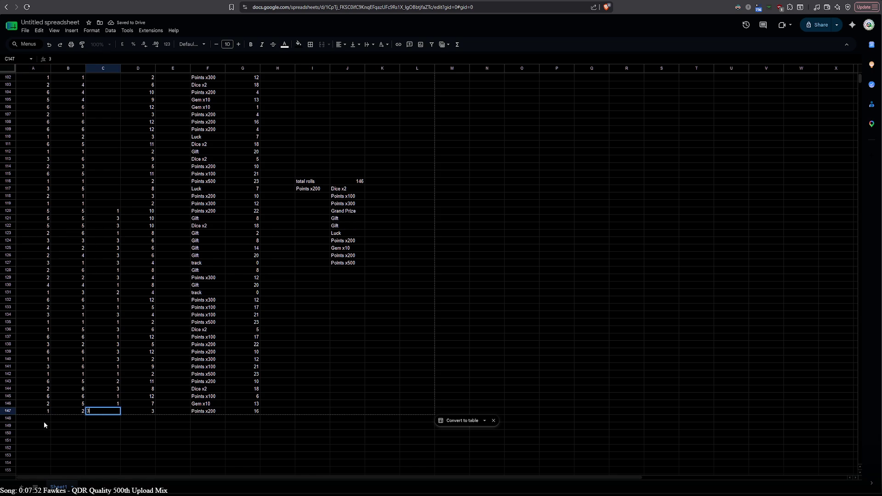
click(44, 422)
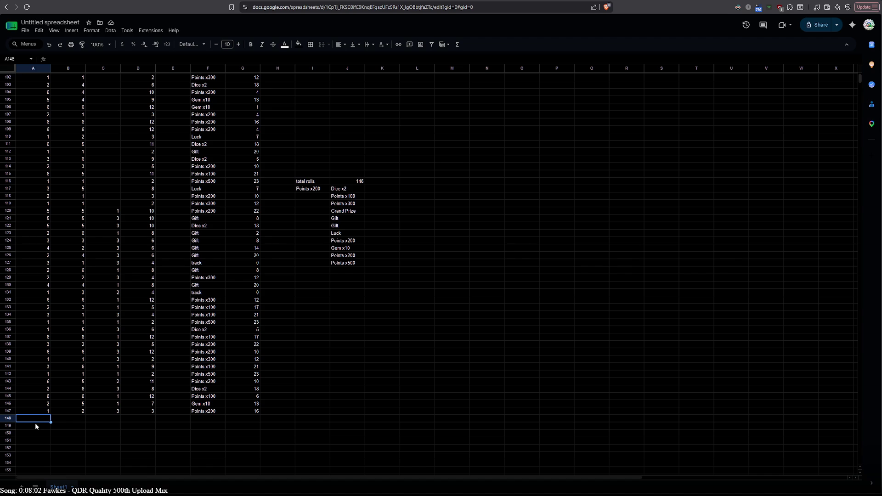
text(6)
key(Tab)
text(2)
key(Tab)
text(2)
key(Tab)
- Log the rolls 5-3-1 and 1-5-1 in rows 149 and 150
click(36, 426)
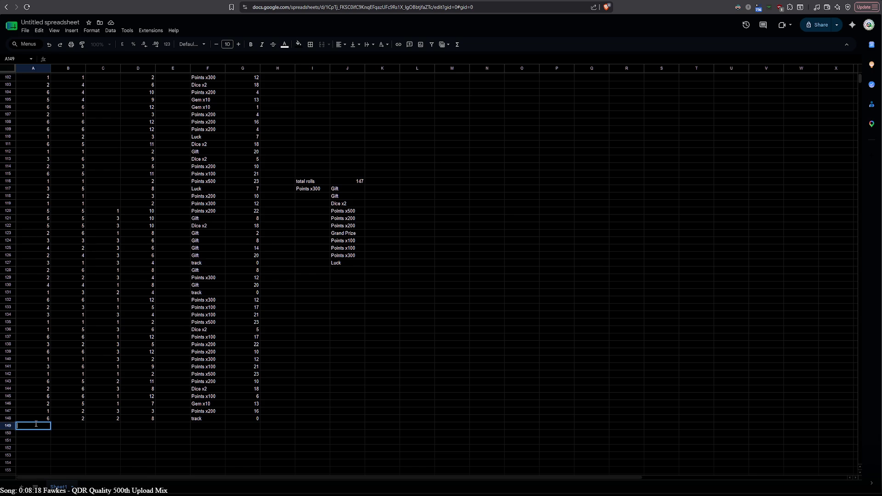
text(5)
key(Tab)
text(3)
key(Tab)
text(1)
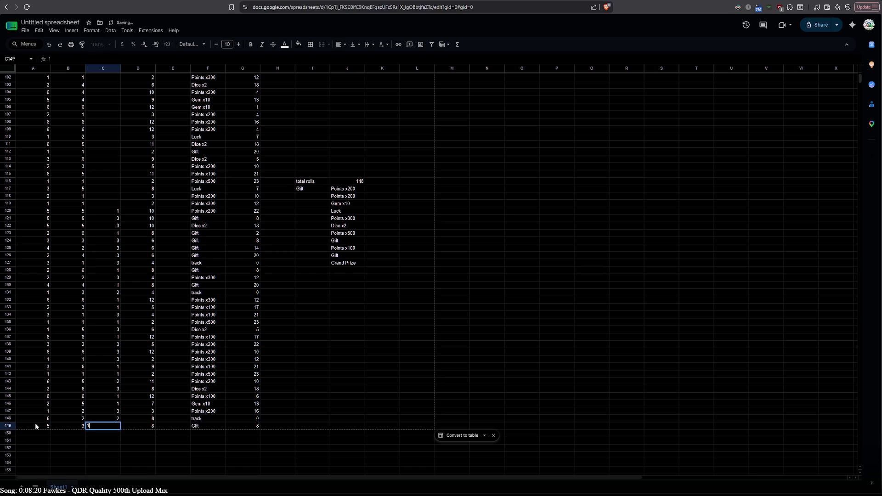
click(32, 435)
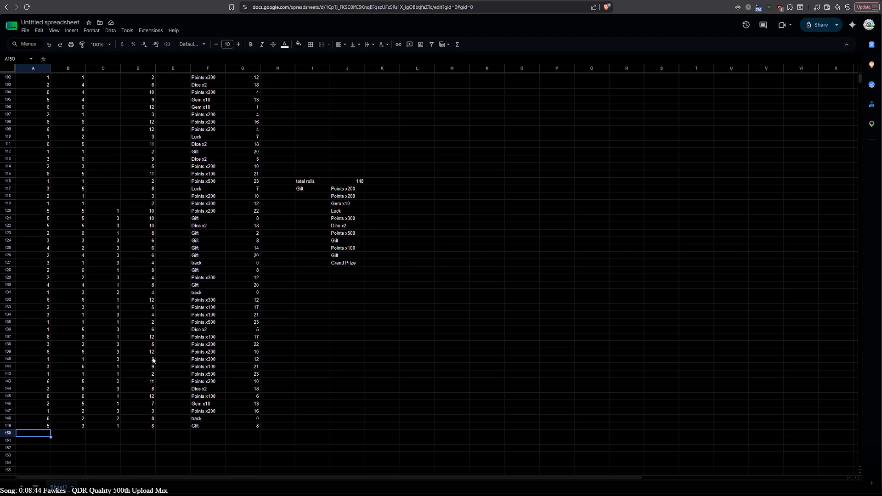
text(1)
key(Tab)
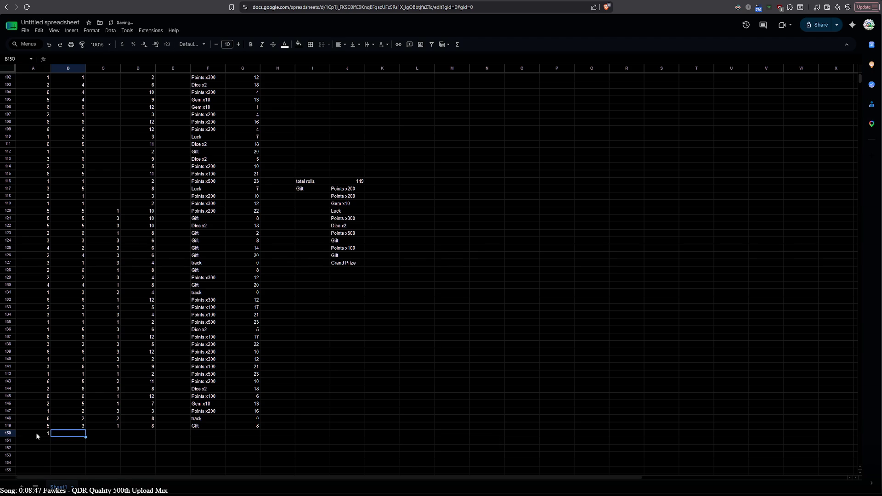
text(5)
key(Tab)
text(1)
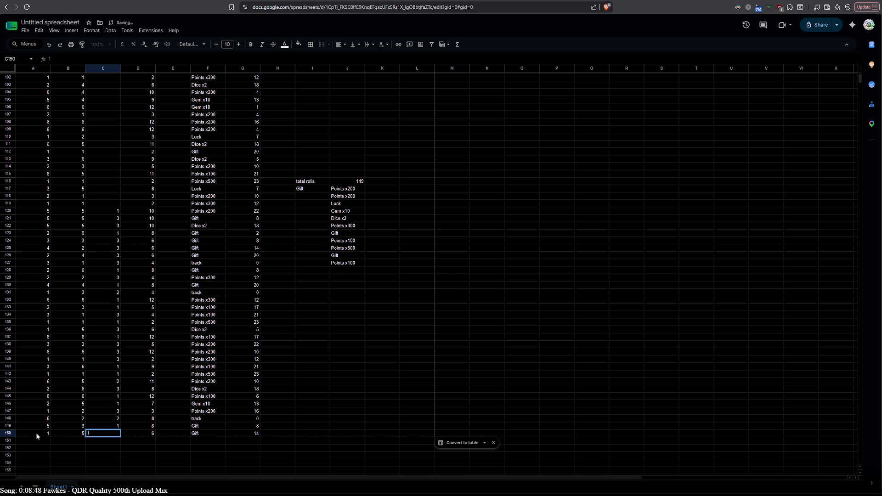
click(34, 441)
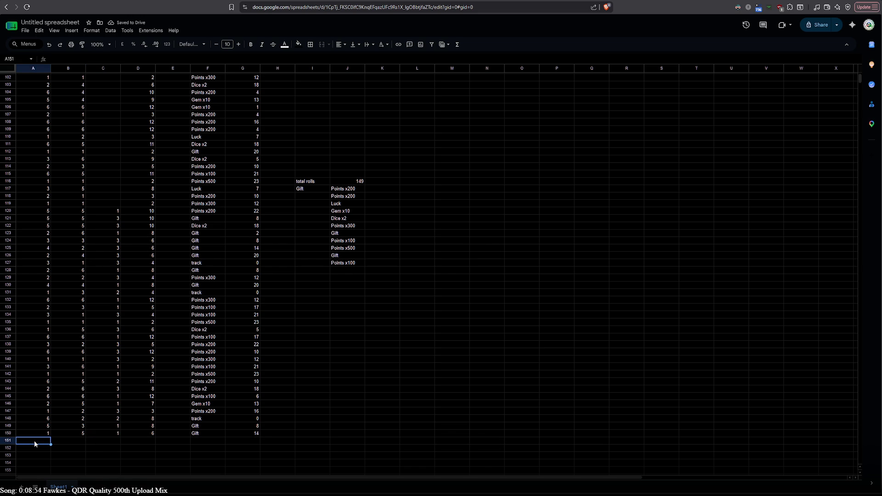
- Enter the roll 2, 6, 1 in row 151
text(2)
key(Tab)
text(6)
key(Tab)
text(1)
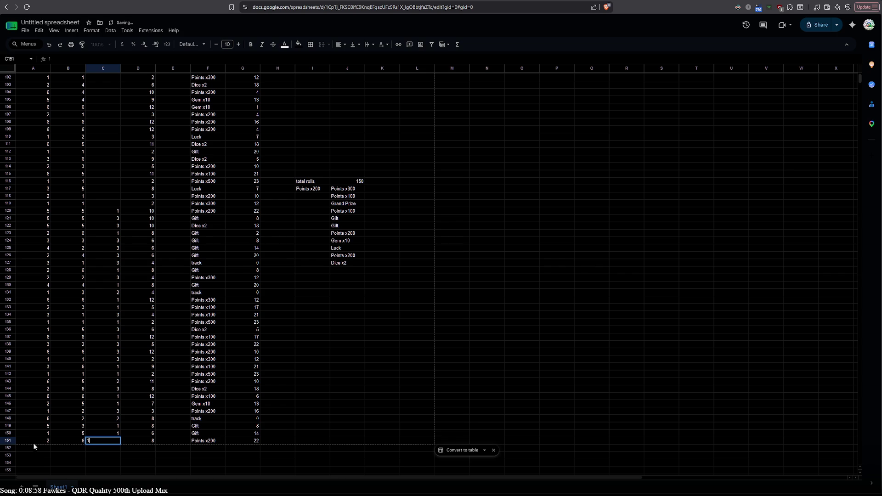
key(Return)
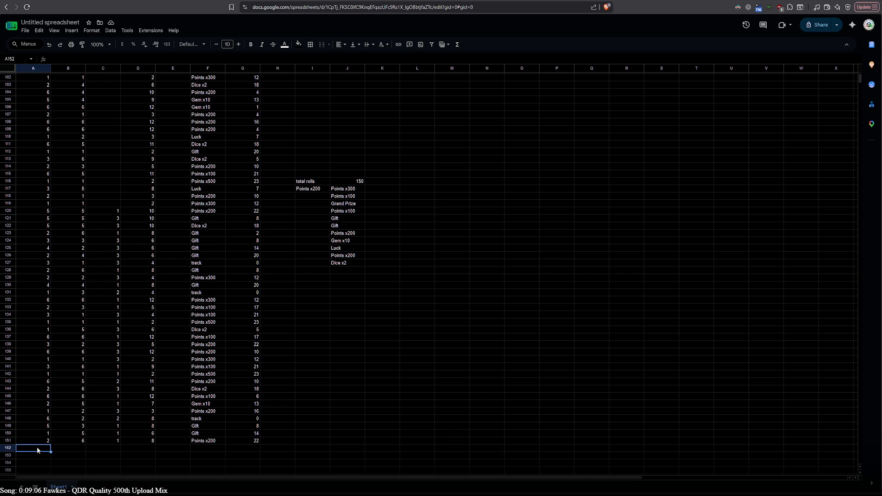
- Enter the roll 1, 6, 2 in row 152
text(1)
key(Tab)
text(6)
key(Tab)
text(2)
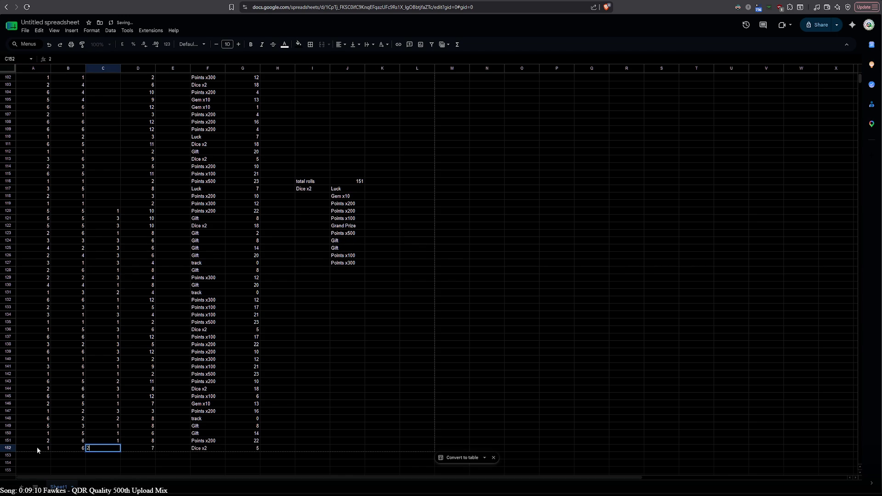
key(Return)
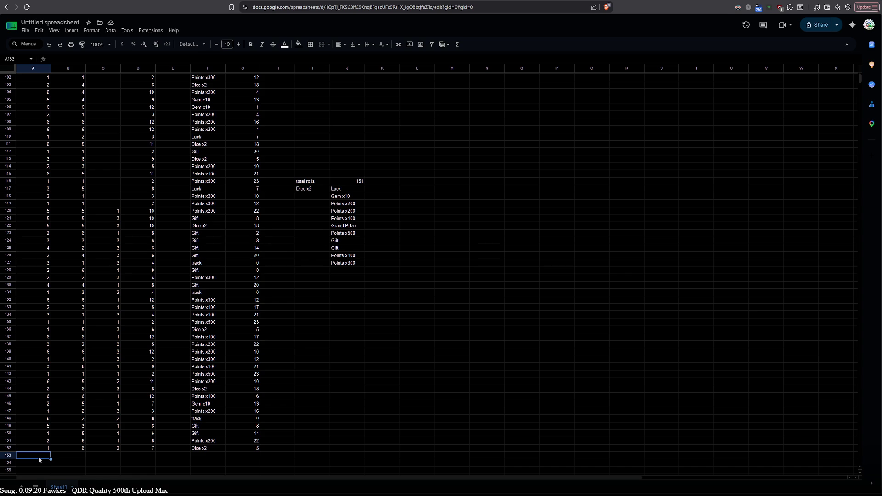
- Enter the roll 2, 5, 2 in row 153
text(2)
key(Tab)
text(5)
key(Tab)
text(2)
click(40, 460)
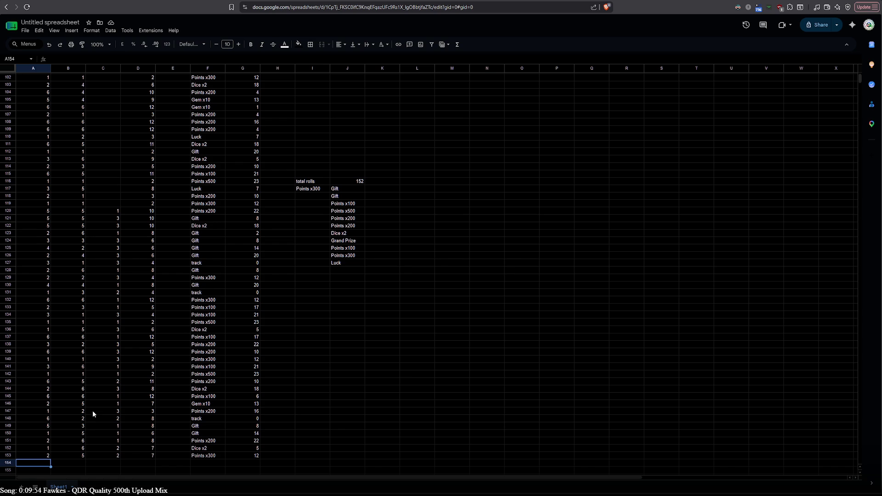
scroll(92, 409, up, 10)
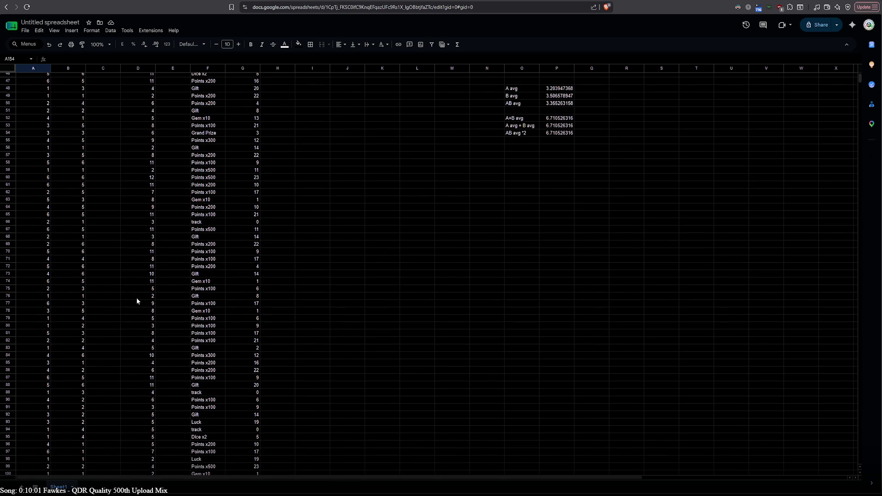
scroll(137, 299, down, 5)
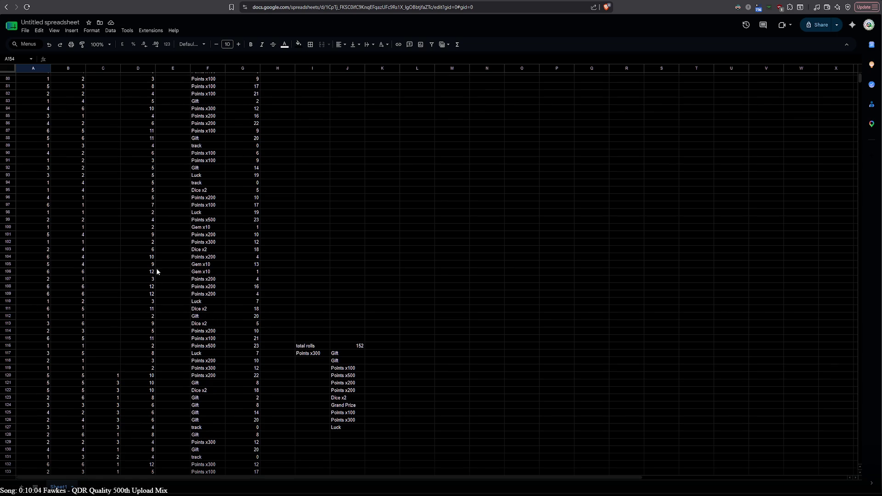
scroll(122, 357, down, 3)
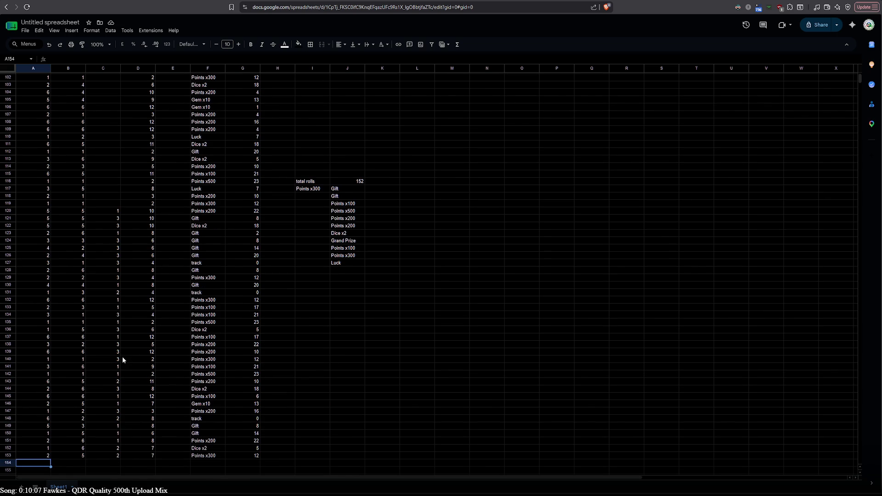
scroll(122, 356, down, 2)
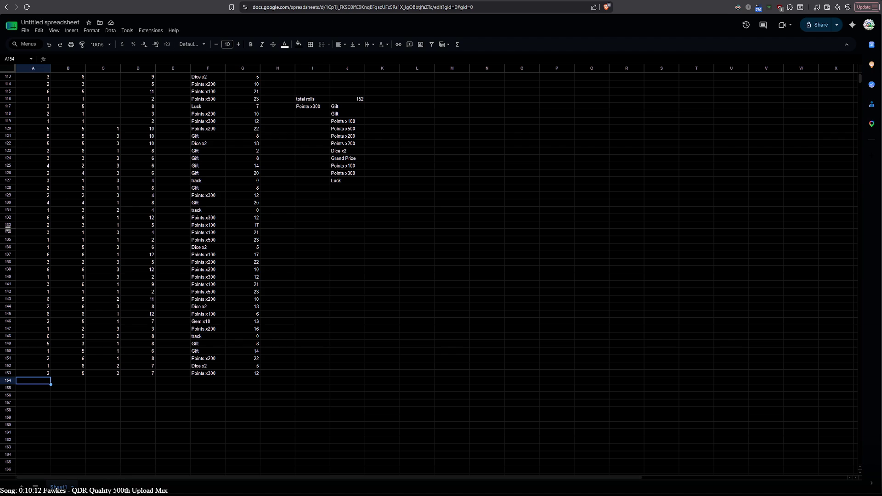
scroll(67, 379, up, 8)
scroll(67, 379, up, 8)
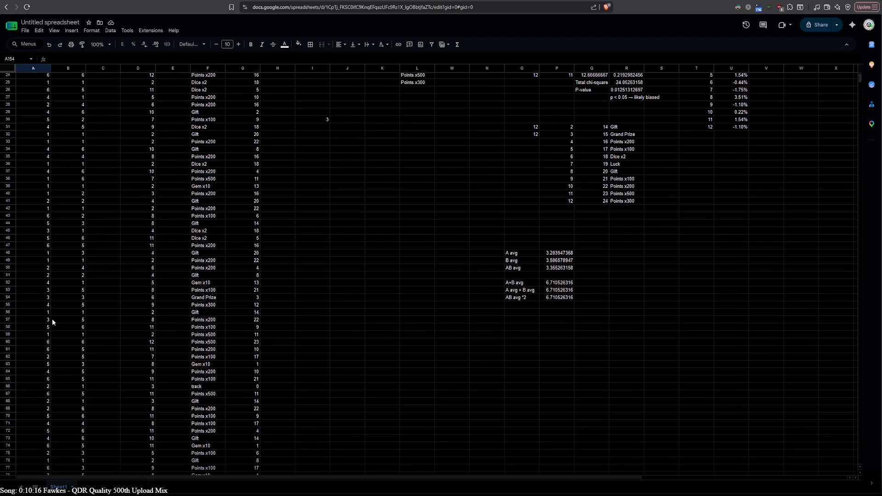
scroll(59, 401, down, 14)
scroll(60, 402, down, 4)
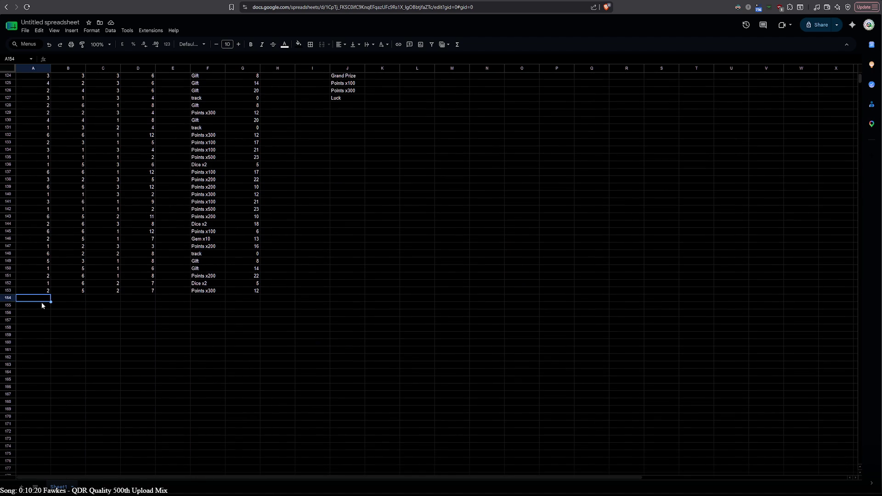
scroll(41, 304, up, 3)
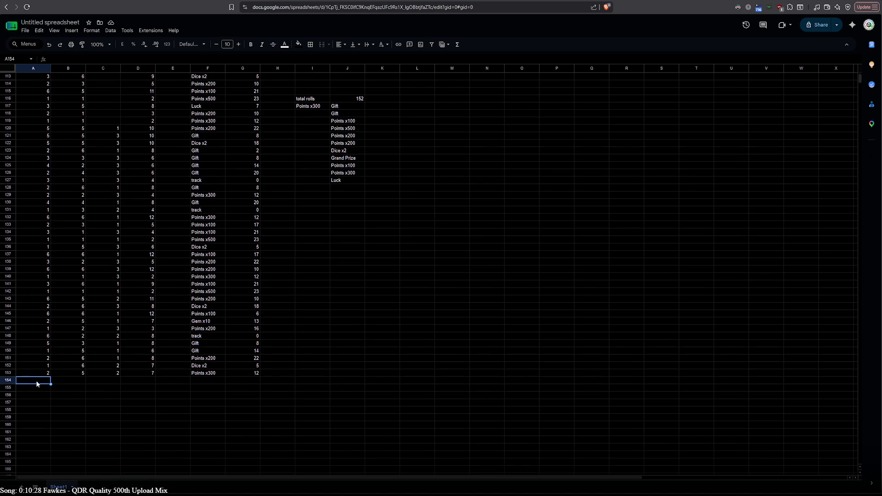
- Enter the roll 1, 1, 1 across A154:C154
text(1)
key(Tab)
text(1)
key(Tab)
text(1)
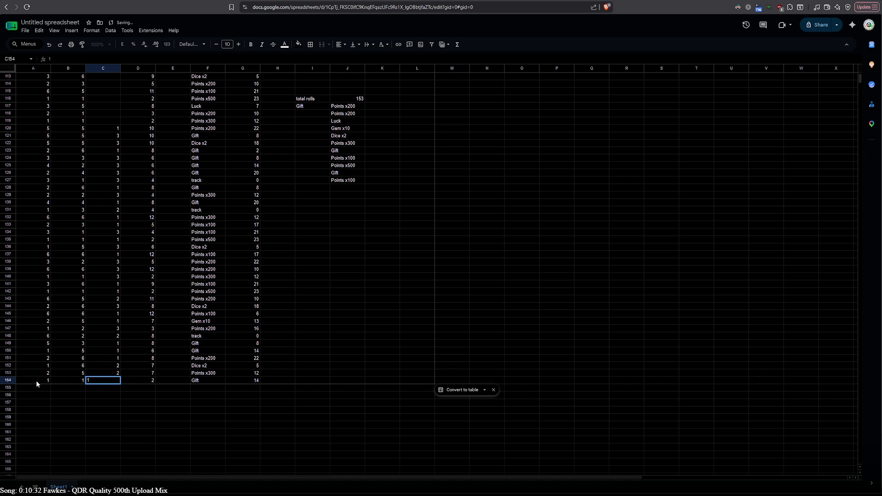
key(Return)
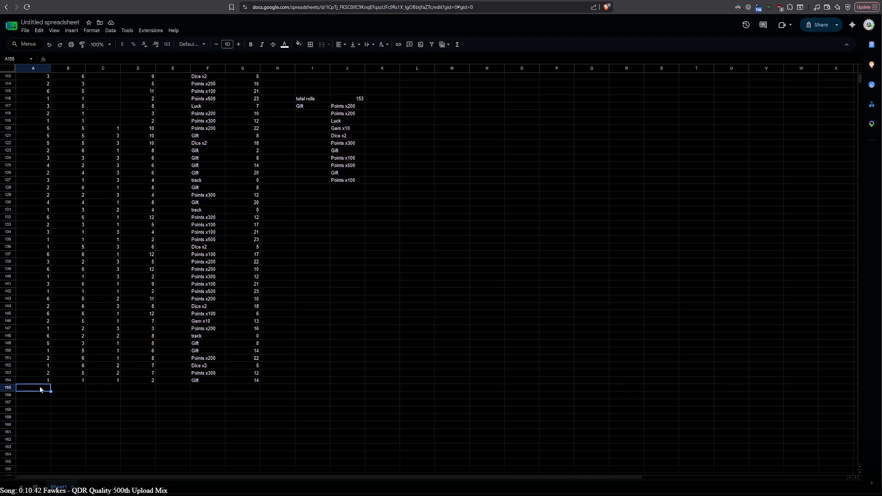
- Enter the roll 4, 5, 2 in row 155, correcting the multiplier from 1 to 2
text(4)
key(Tab)
text(5)
key(Tab)
text(1)
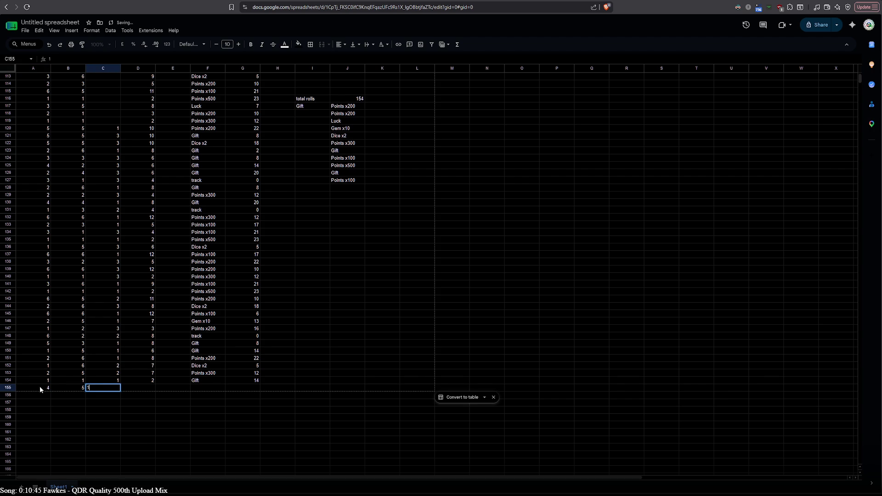
key(BackSpace)
text(2)
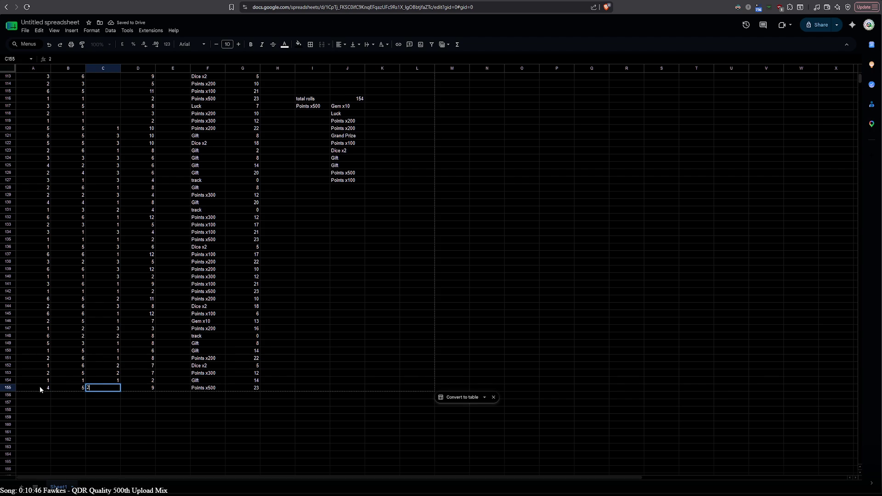
click(42, 398)
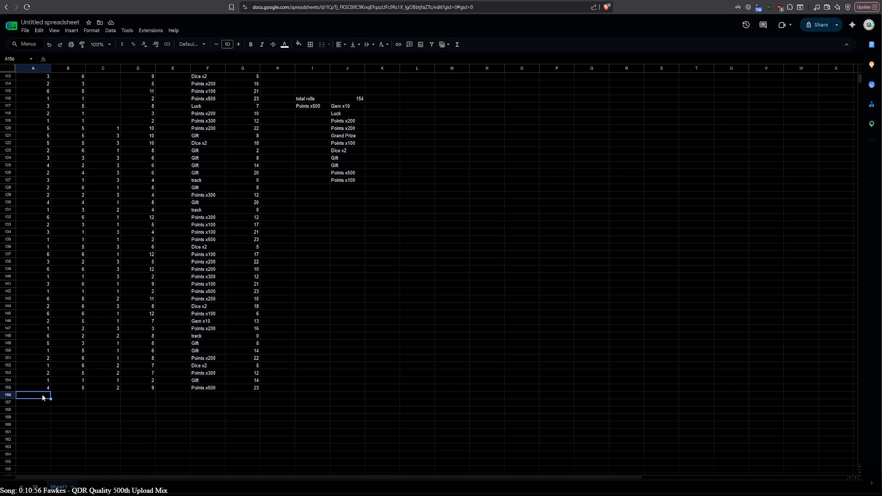
- Enter the values 1 and 4 in A156:B156
text(1)
key(Tab)
text(4)
click(465, 159)
scroll(497, 306, up, 20)
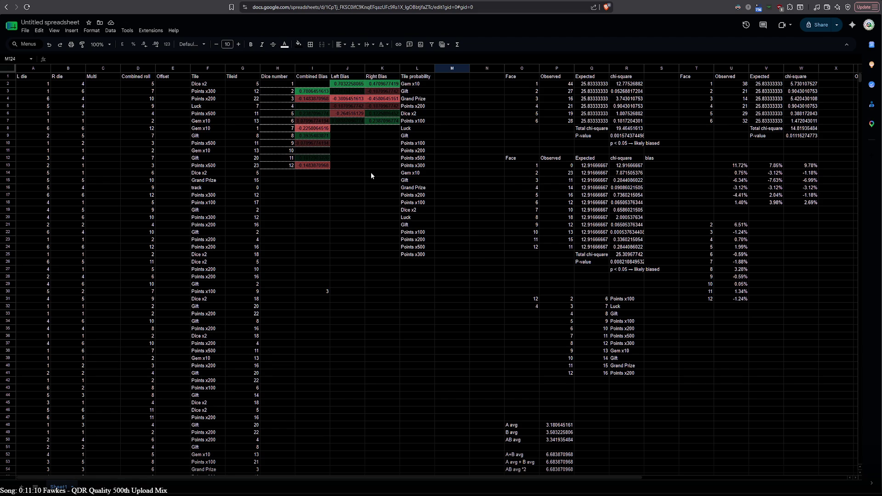
scroll(371, 172, down, 7)
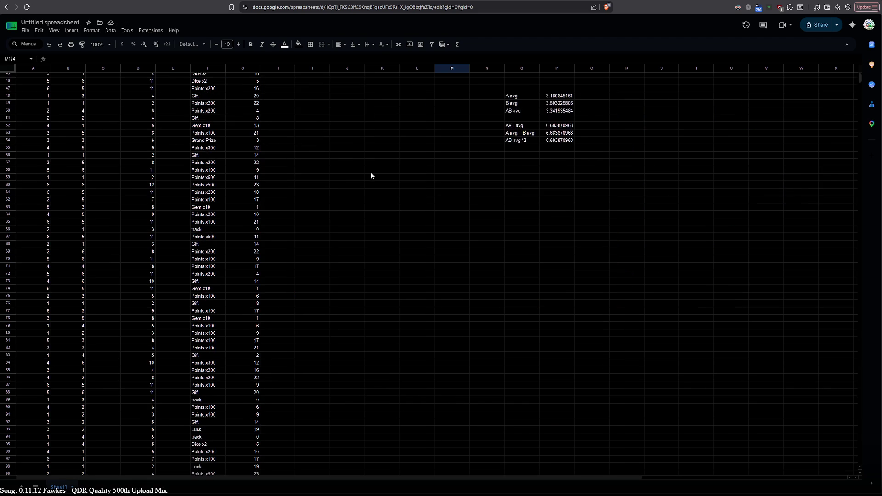
scroll(371, 172, up, 7)
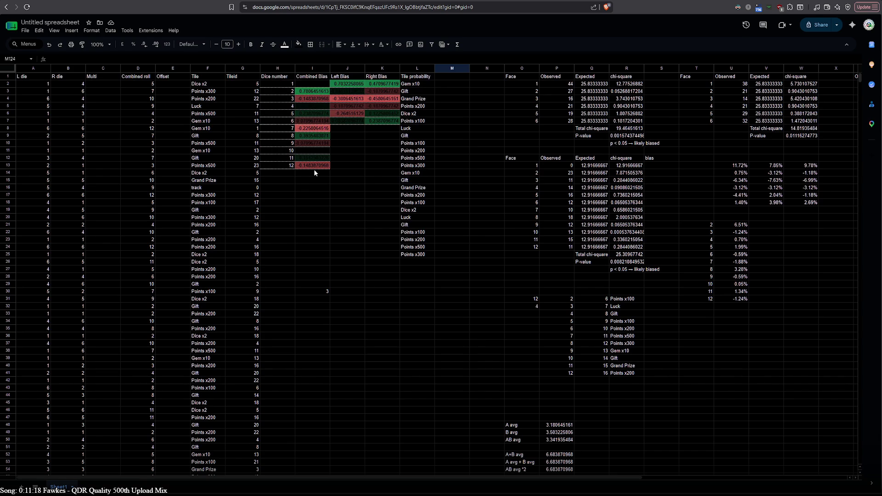
scroll(313, 169, down, 15)
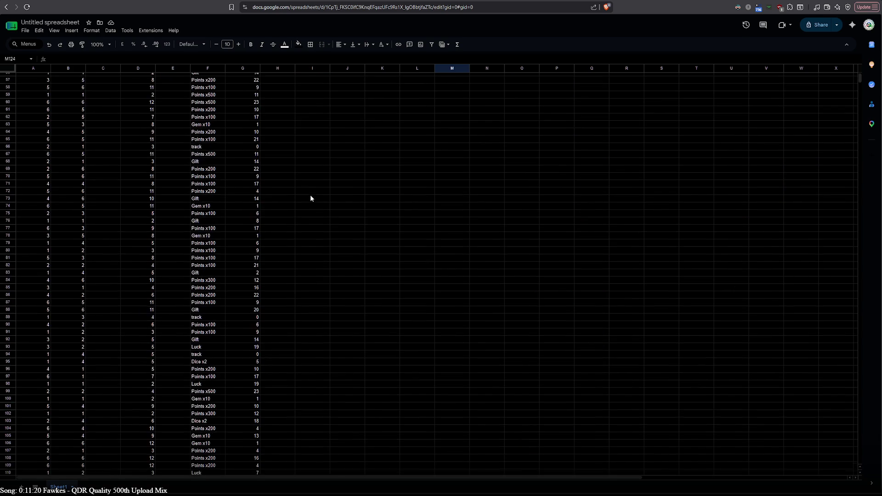
double_click(347, 277)
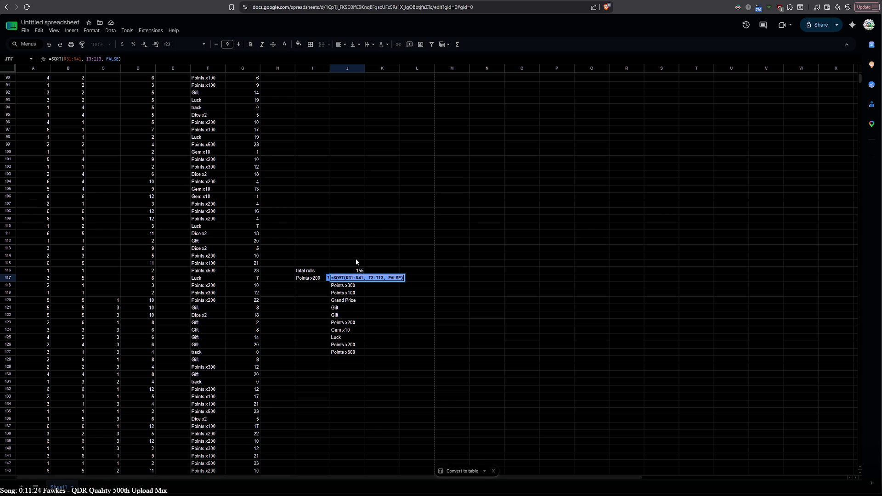
scroll(355, 258, up, 15)
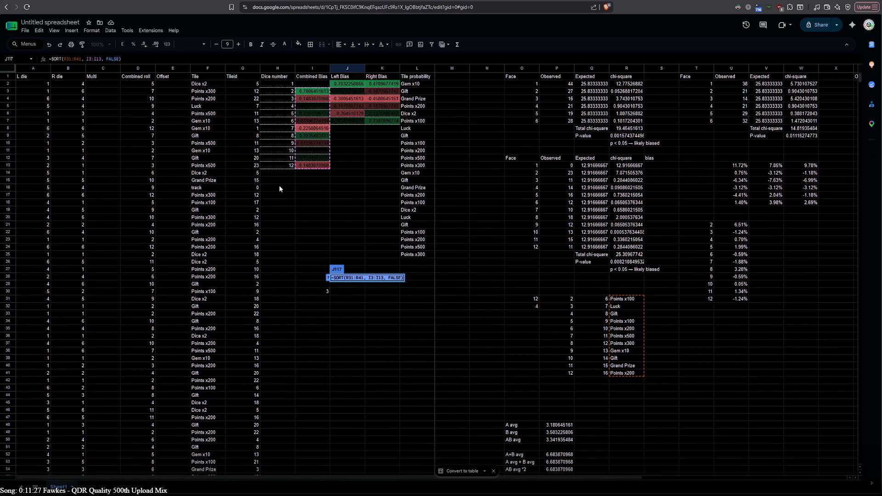
click(285, 182)
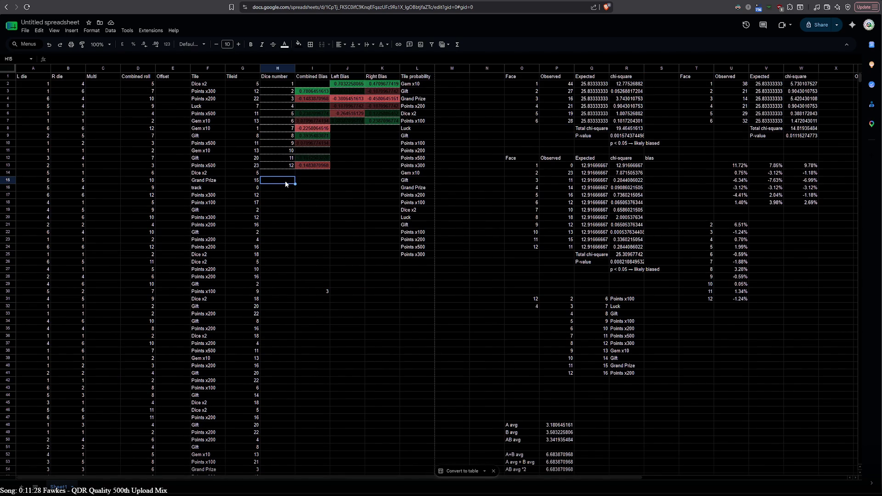
- Paste the SORT formula into H16, changing its sorted range to column H ending at H13
double_click(285, 188)
text(=SORT(R31:R41, I3:I13, FALSE))
click(281, 188)
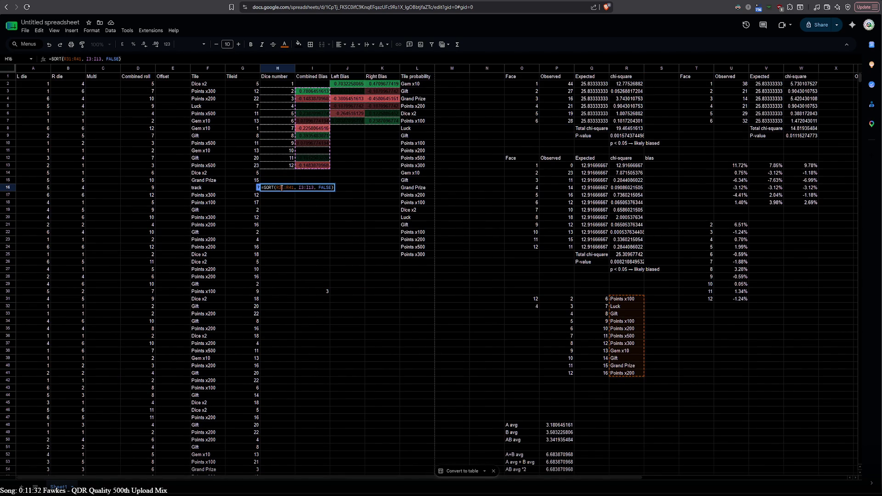
drag(282, 188, 285, 188)
click(303, 188)
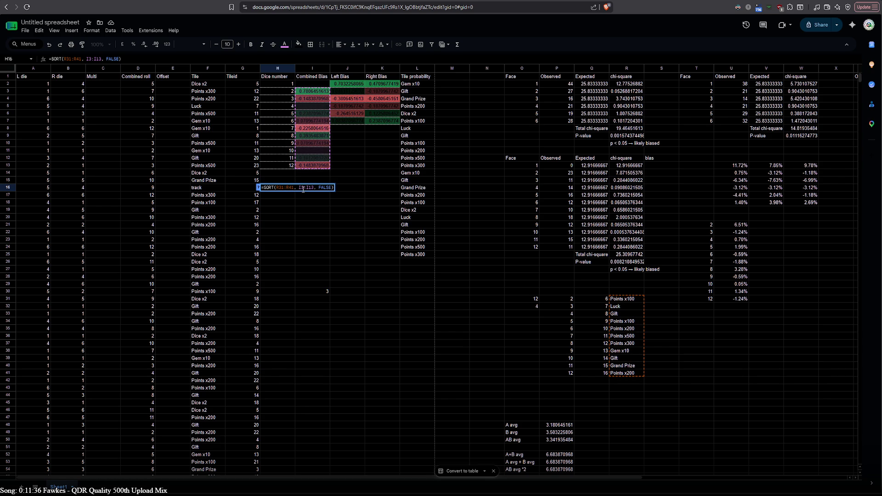
click(278, 187)
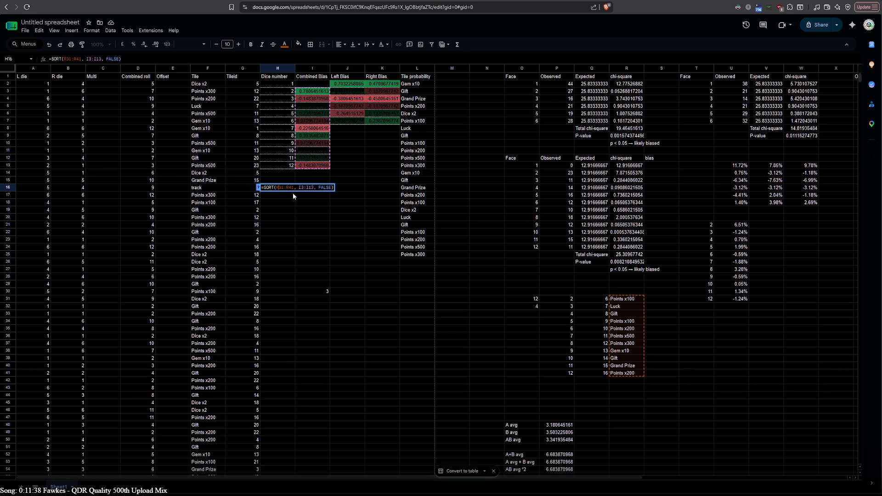
key(Delete)
text(H)
key(Delete)
key(Delete)
text(2)
key(Delete)
key(Delete)
key(Delete)
text(G)
key(BackSpace)
text(H)
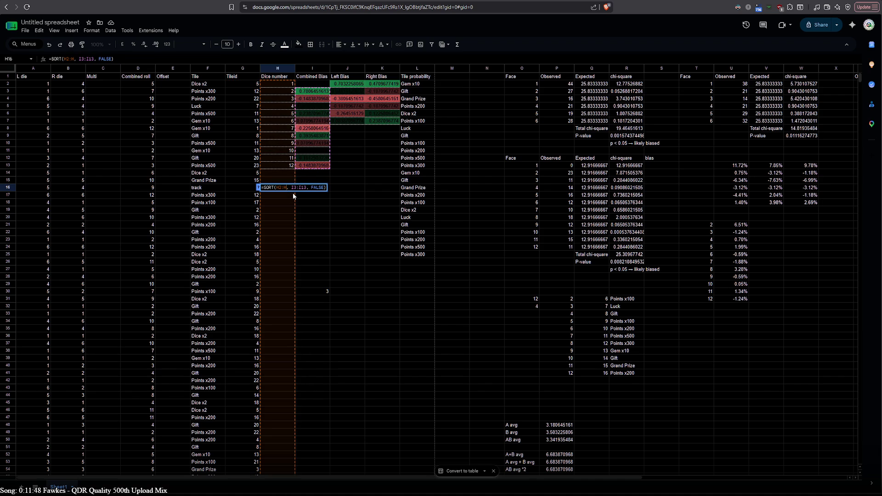
text(13)
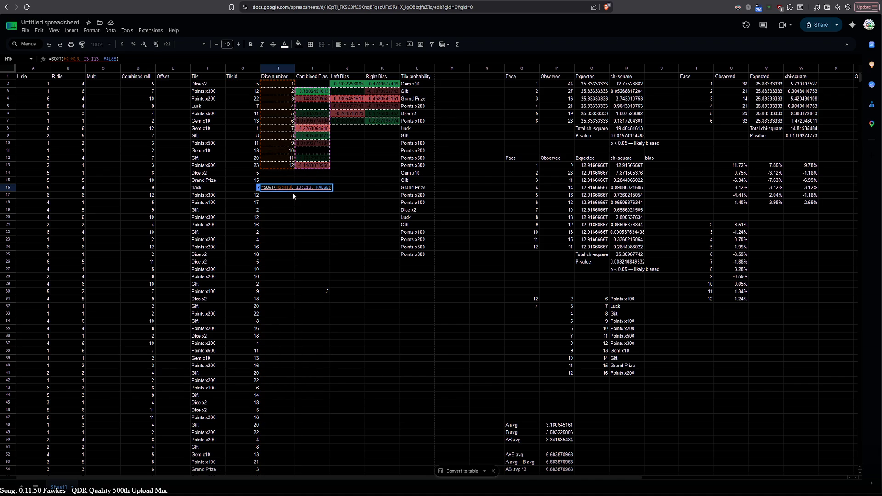
key(Right)
key(Right)
key(Right)
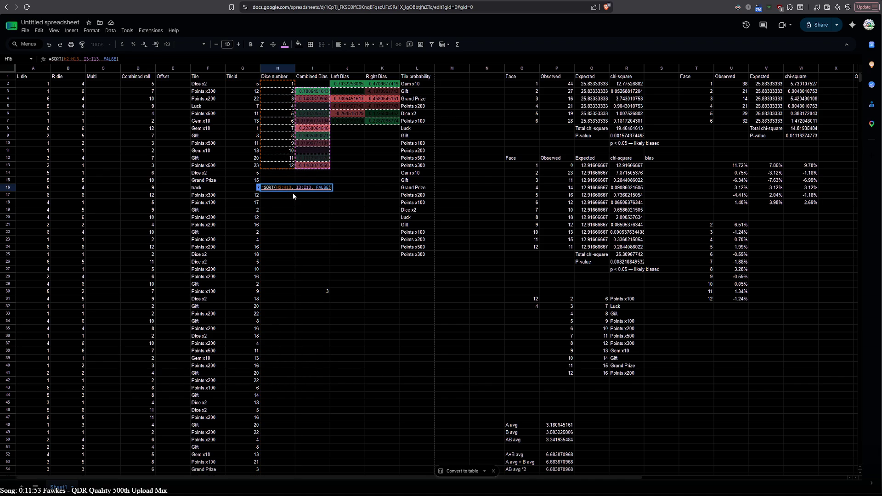
key(Return)
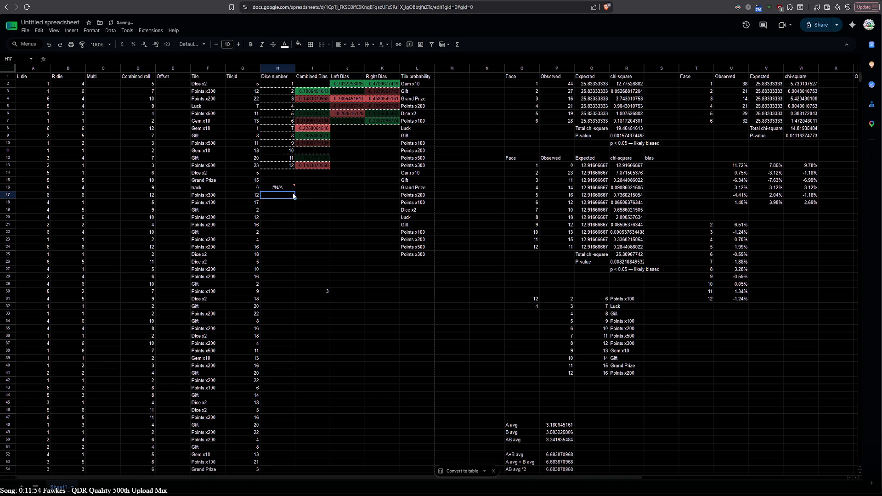
- Fix the range mismatch so H16 reads =SORT(H3:H13, I3:I13, FALSE)
mouse_move(279, 189)
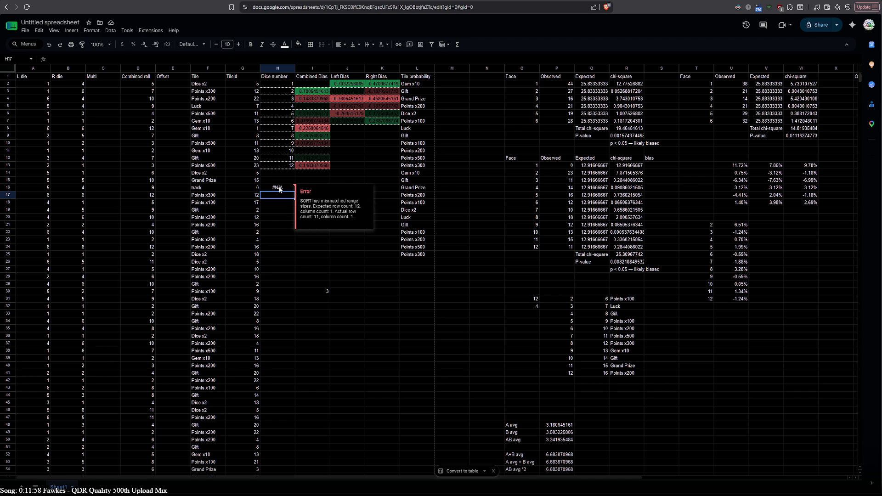
double_click(280, 188)
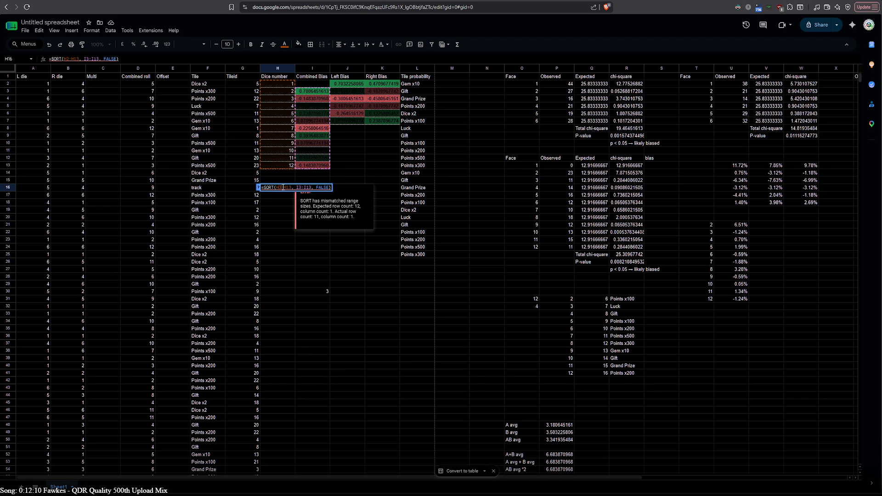
key(Return)
click(282, 187)
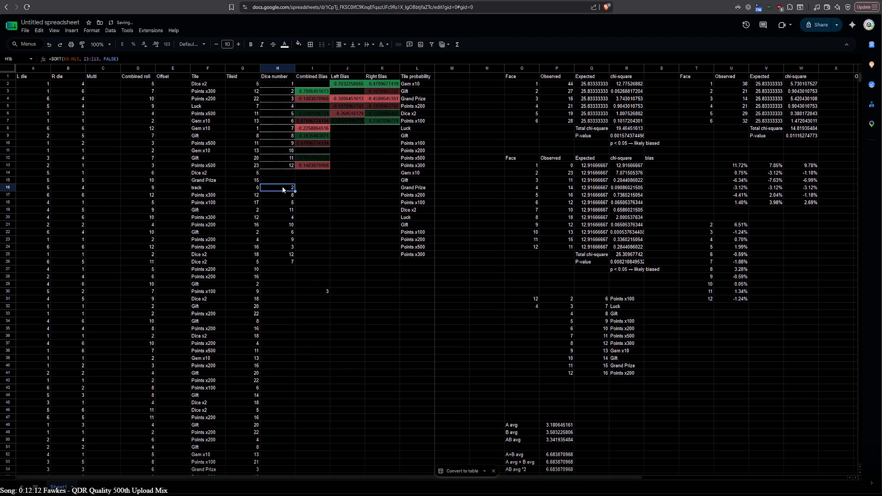
- Move the sorted dice-number SORT formula from H16 to I16
double_click(283, 188)
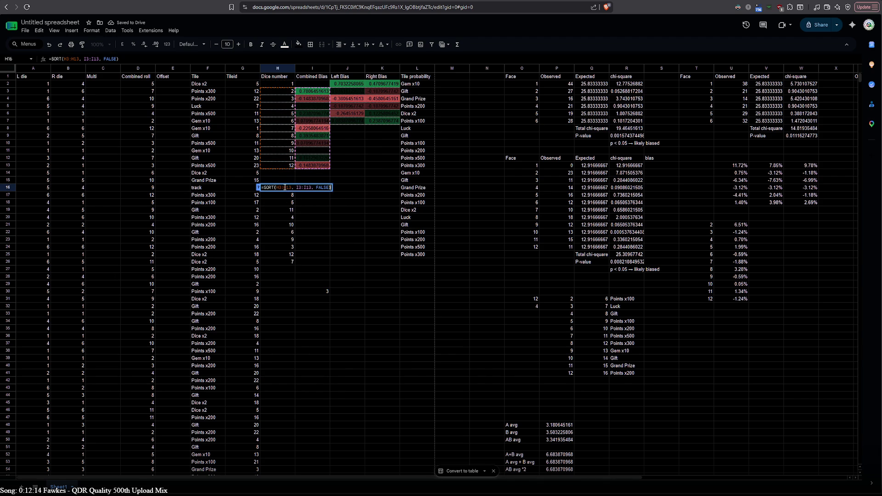
click(309, 187)
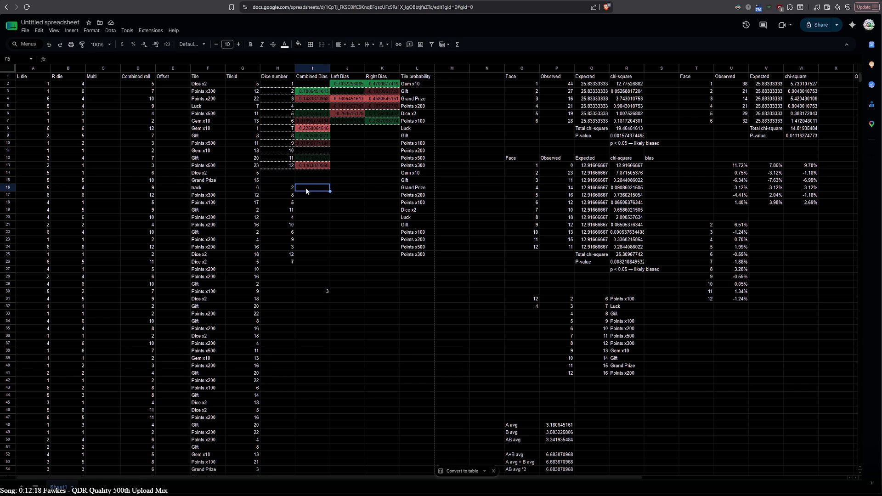
click(281, 188)
double_click(282, 189)
key(Escape)
key(ctrl+x)
click(313, 185)
key(ctrl+v)
double_click(311, 185)
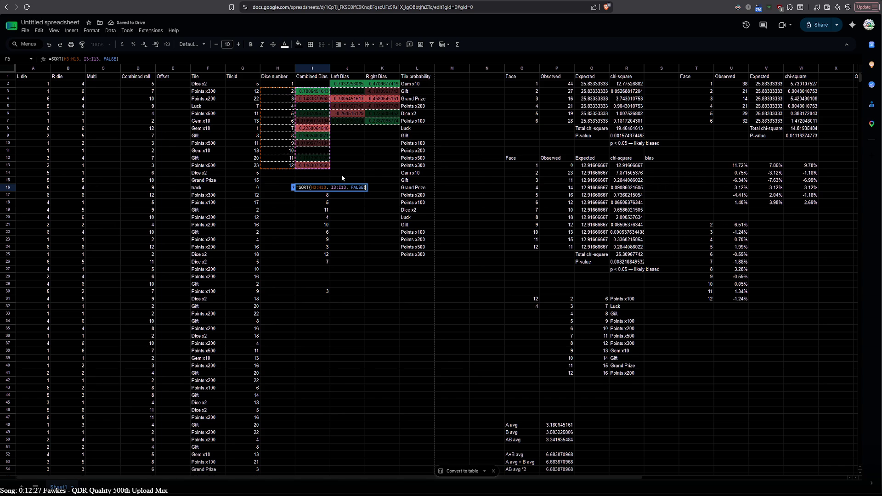
click(311, 188)
key(Tab)
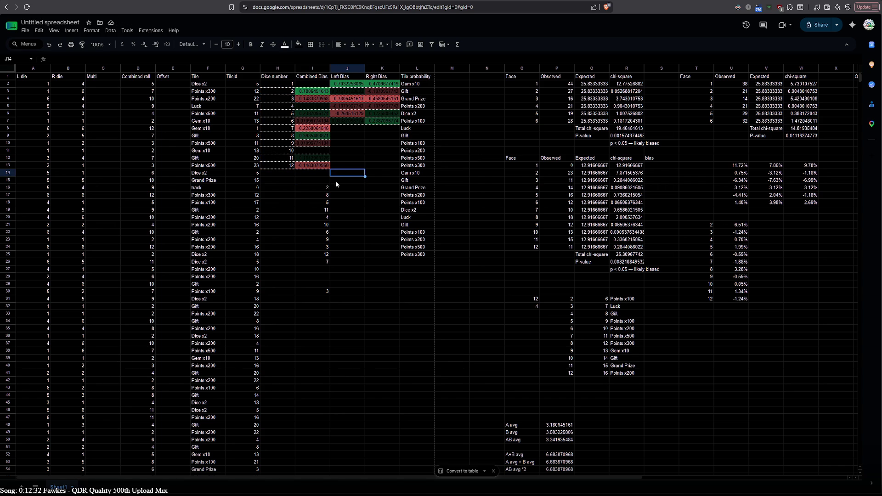
- Clear the stray =MOD(SUM(D2:D39),25) formula showing 3 from cell I30
double_click(343, 188)
click(327, 291)
click(322, 277)
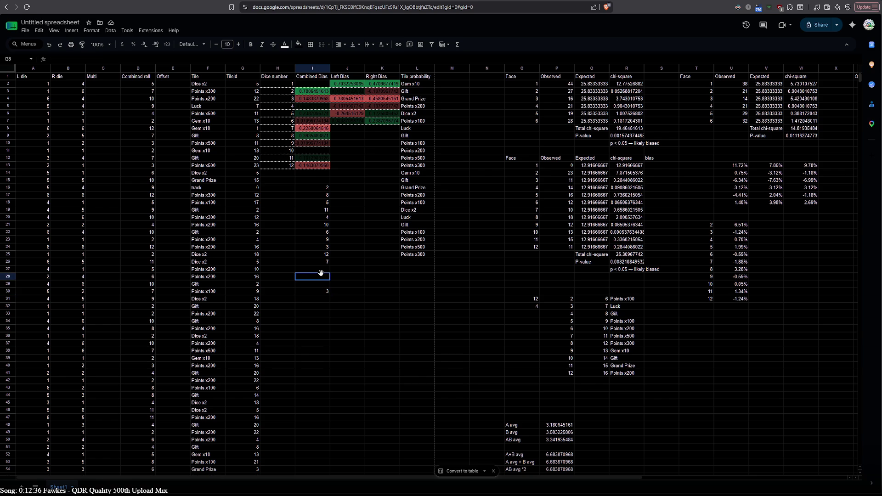
click(315, 186)
double_click(315, 186)
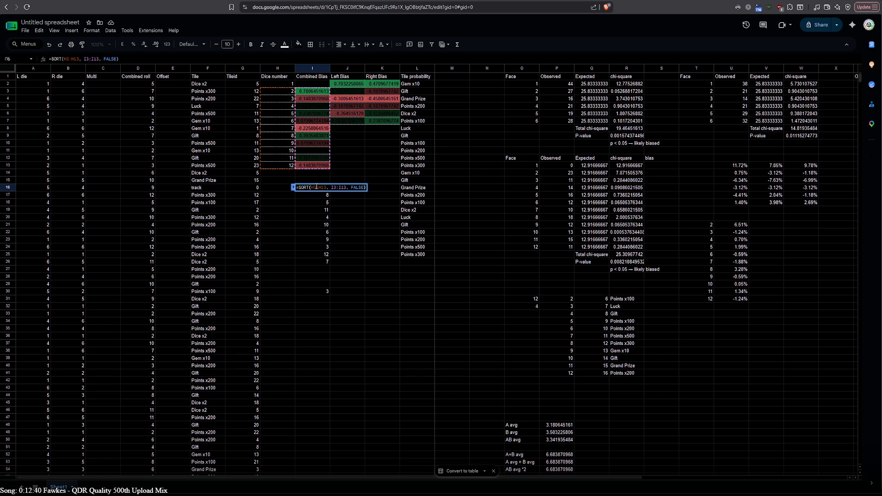
click(318, 276)
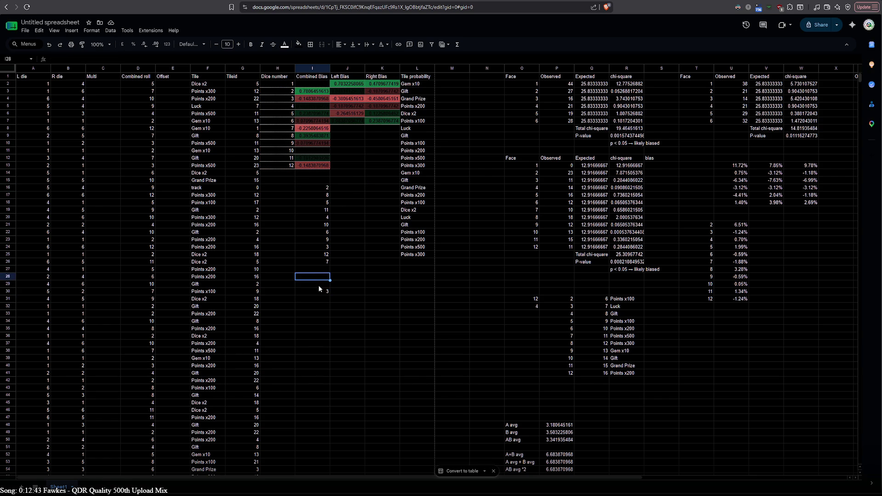
double_click(317, 291)
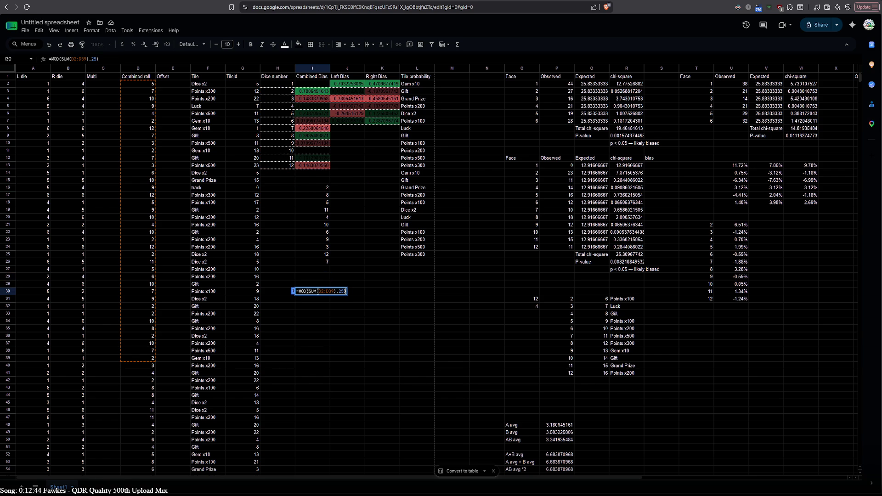
key(Escape)
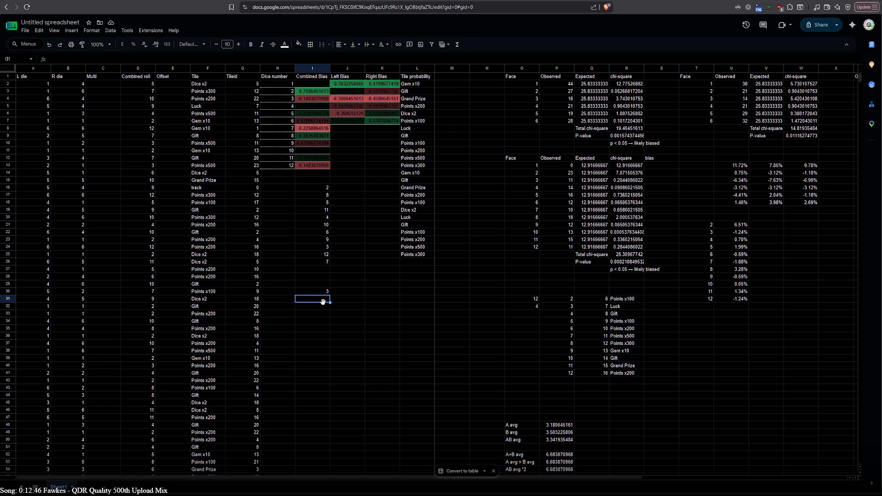
key(Delete)
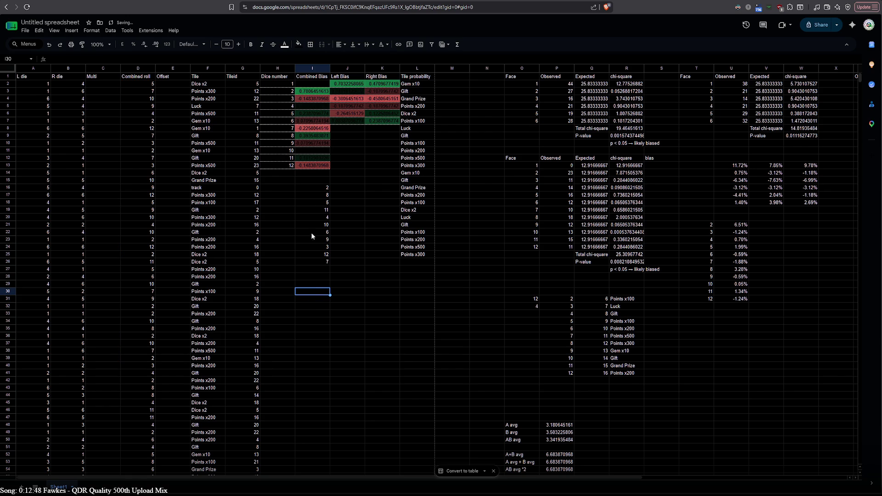
double_click(340, 187)
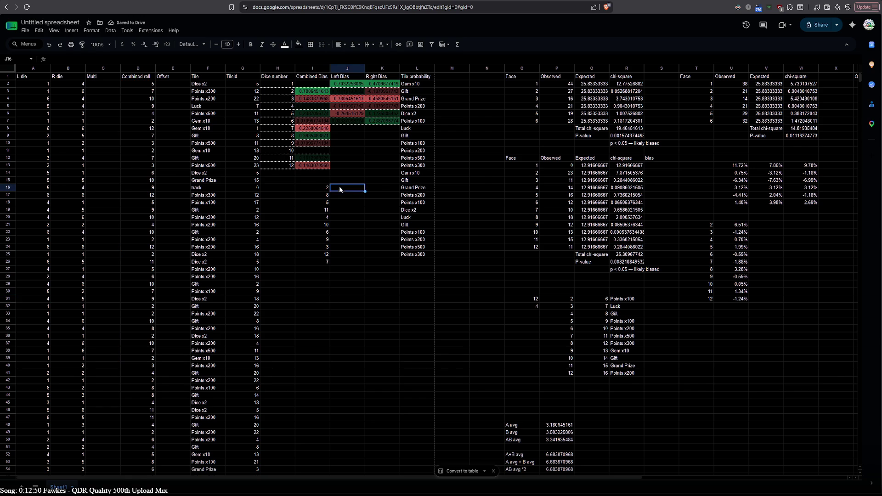
- Enter =SORT(H2:H7, J2:J7, FALSE) in J16 to rank faces by Left Bias
key(ctrl+v)
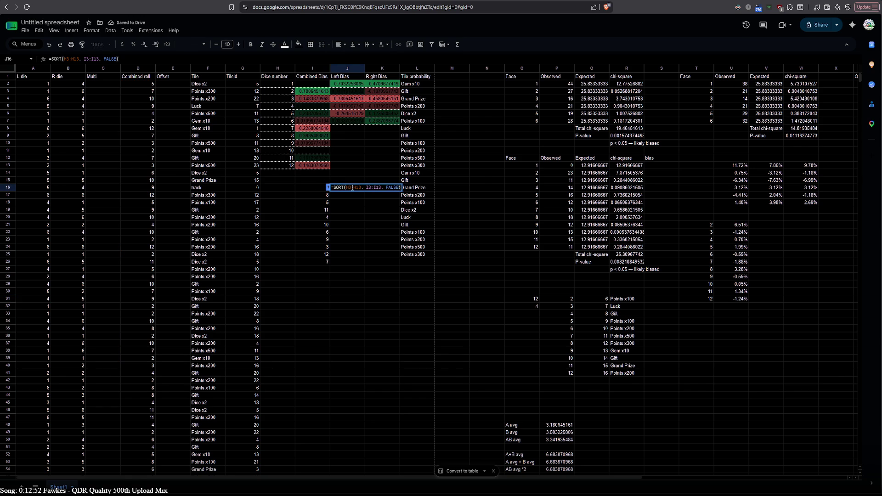
key(BackSpace)
text(2)
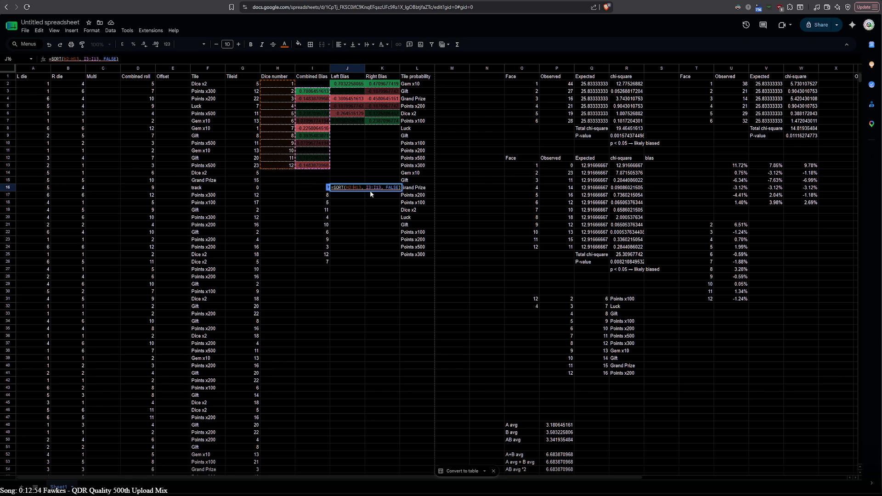
key(Right)
key(Right)
key(Right)
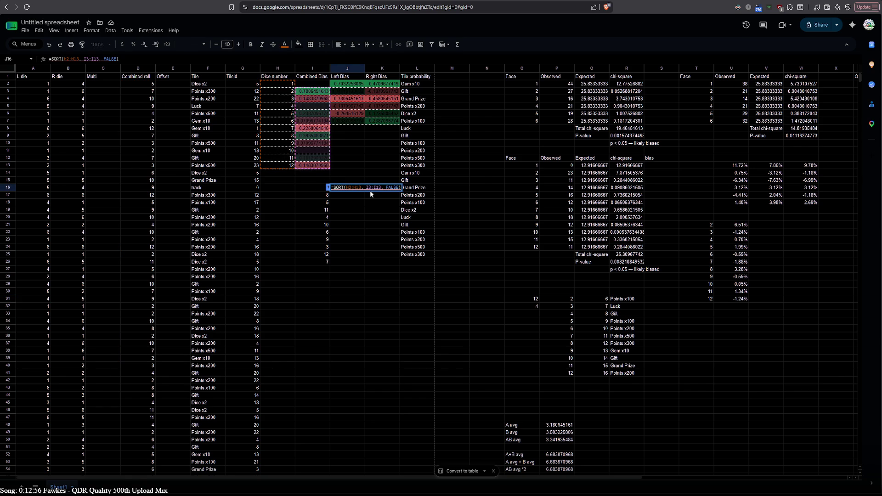
key(BackSpace)
text(G)
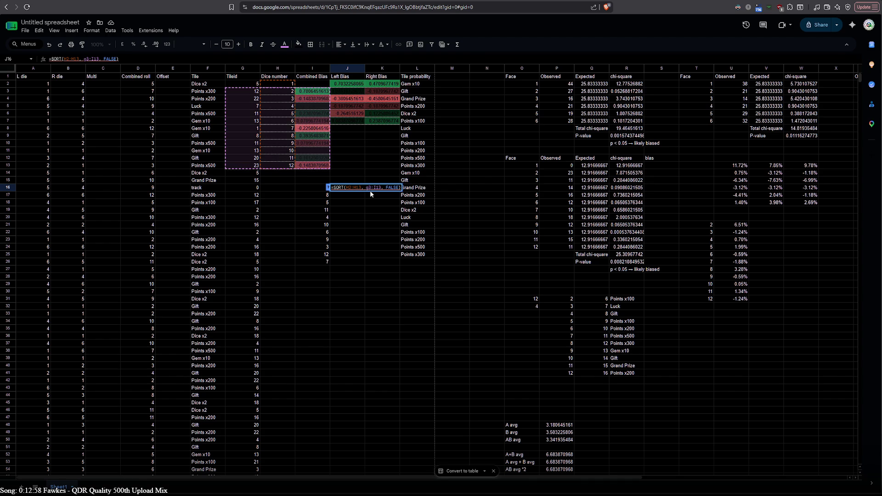
key(BackSpace)
text(j)
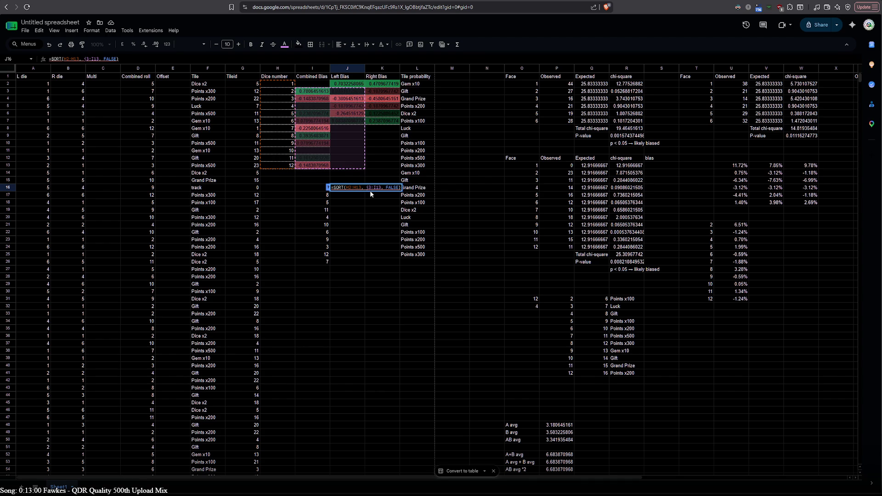
key(Delete)
text(2)
key(BackSpace)
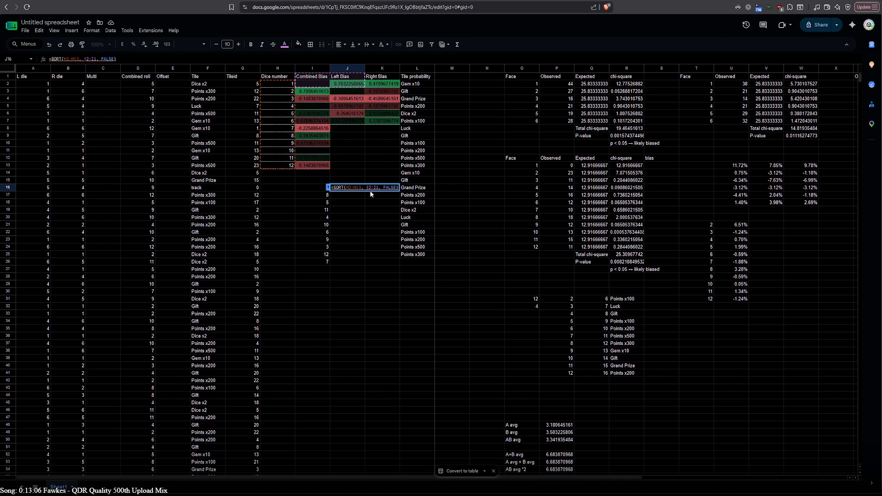
key(BackSpace)
text(7)
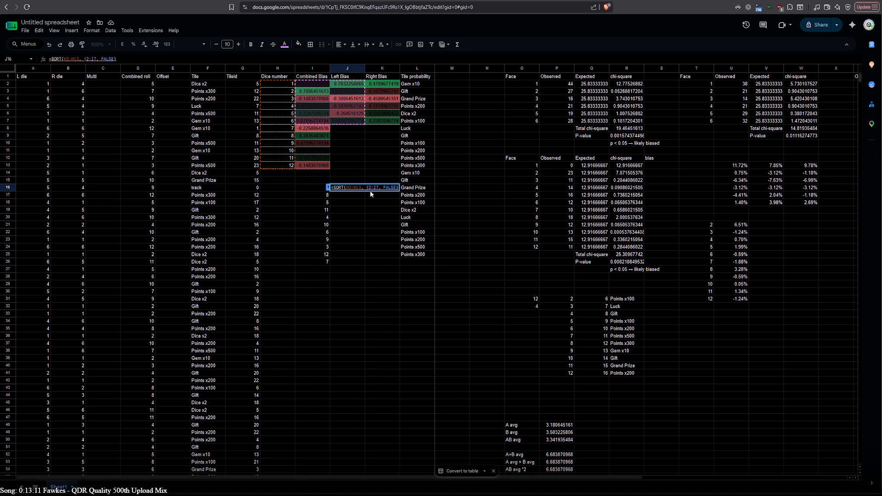
key(Left)
key(Left)
key(BackSpace)
key(BackSpace)
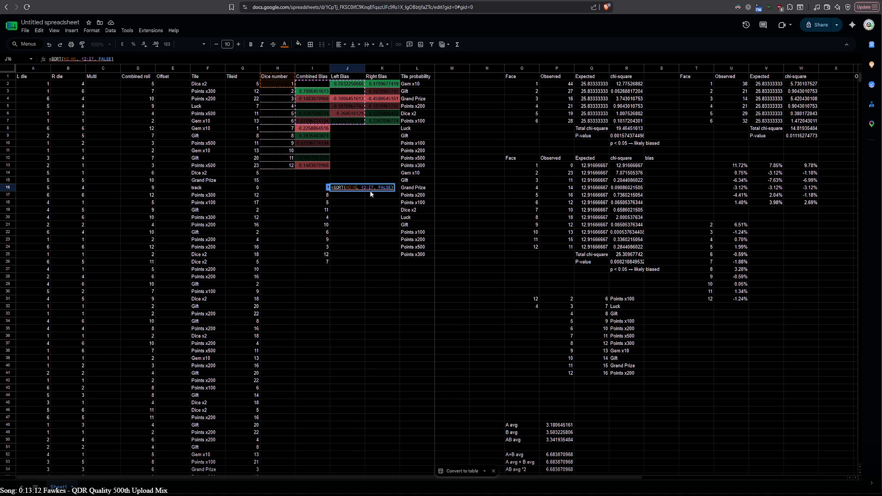
text(7)
key(Right)
key(BackSpace)
key(Left)
key(Left)
key(BackSpace)
text(j)
key(Right)
key(Right)
text(j)
key(Return)
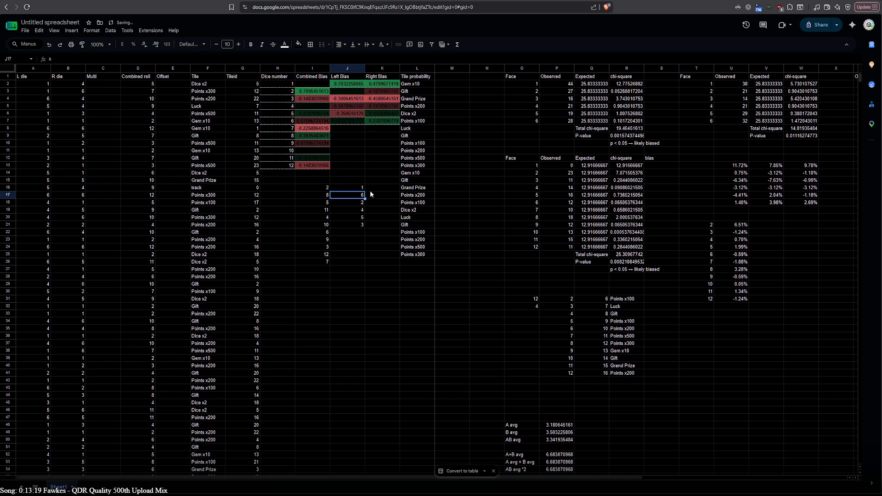
- Copy the formula into K16 with sort range K2:K7 to rank faces by Right Bias
drag(361, 187, 368, 187)
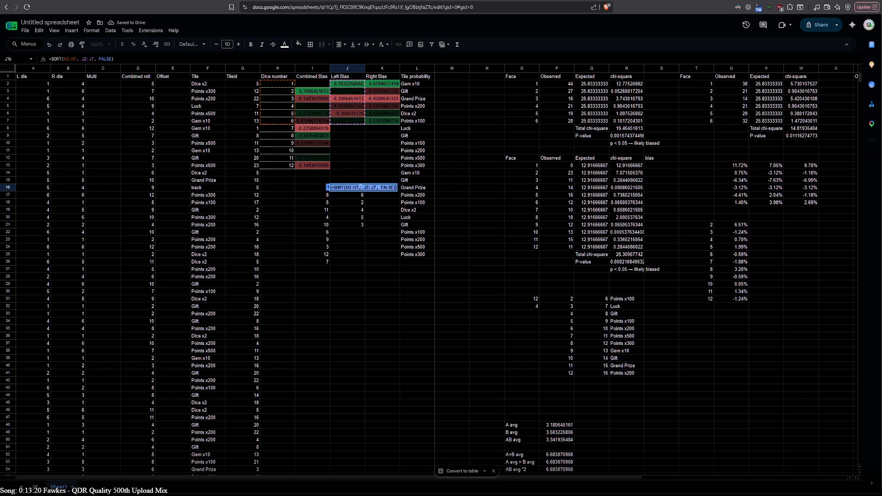
click(370, 190)
double_click(370, 190)
key(ctrl+v)
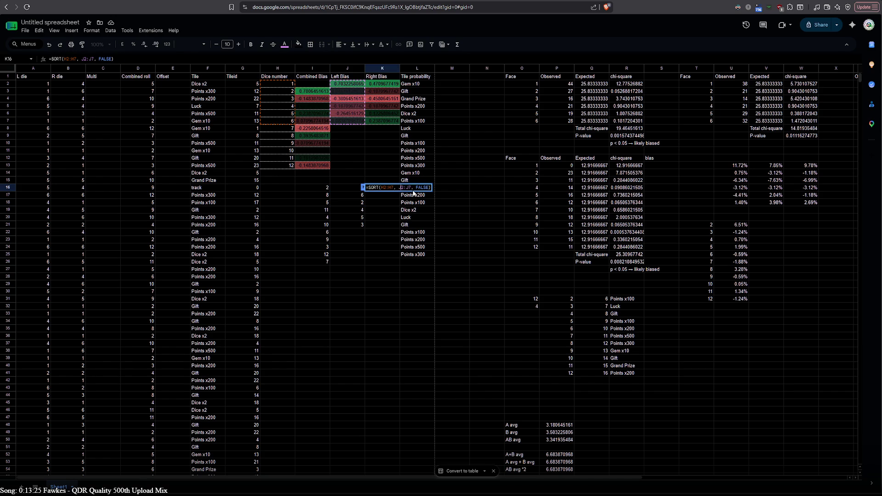
key(BackSpace)
text(k)
key(BackSpace)
text(k)
key(Return)
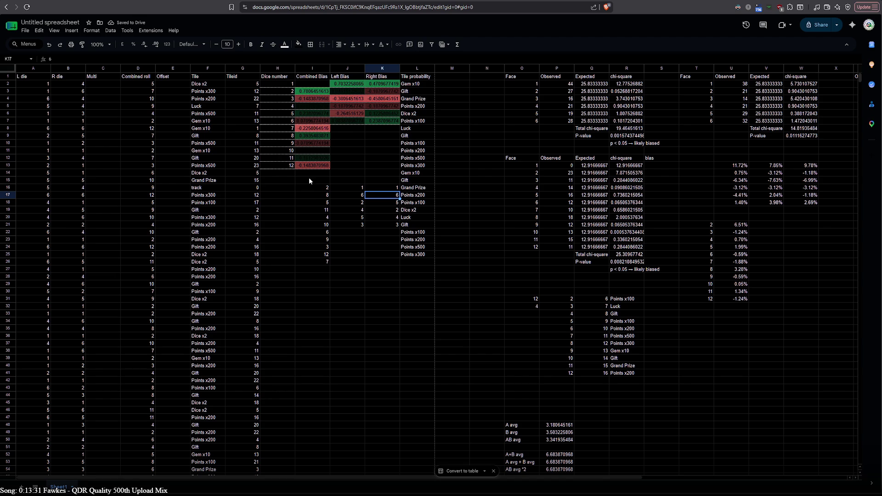
click(283, 185)
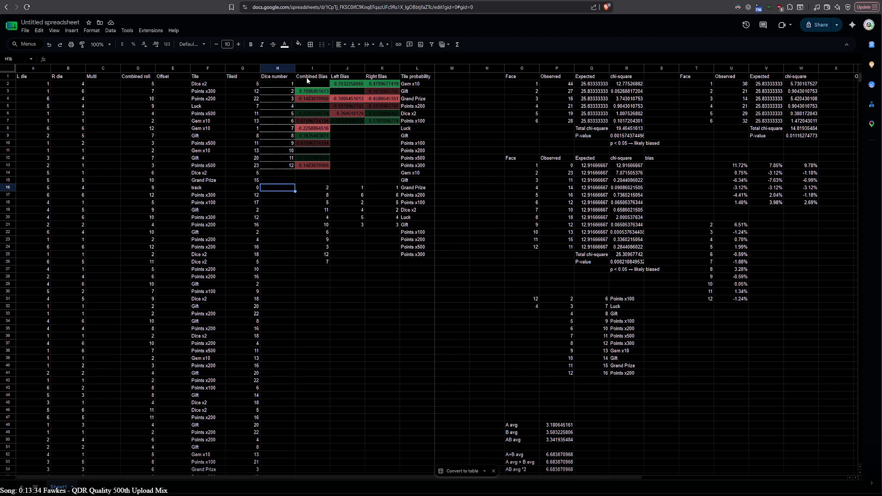
- Place the label 'Ordered bias' in H15
double_click(310, 181)
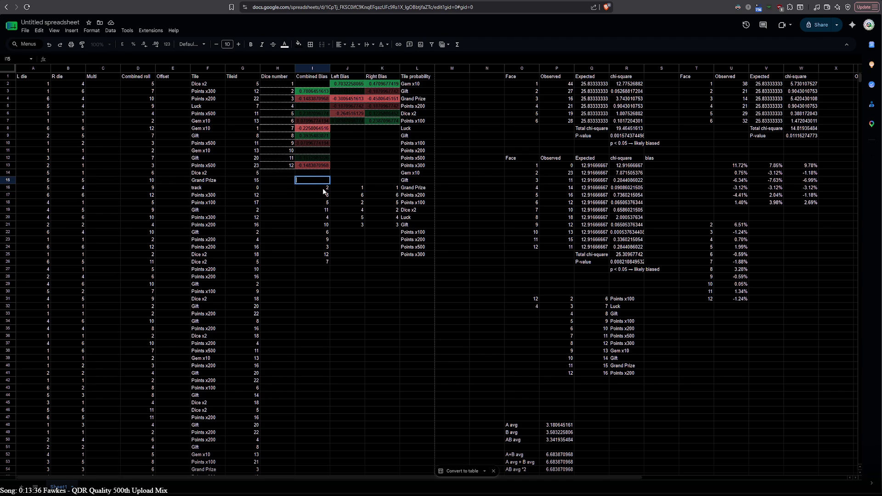
text(rdered)
text( bias)
key(Return)
click(312, 180)
drag(295, 178, 289, 177)
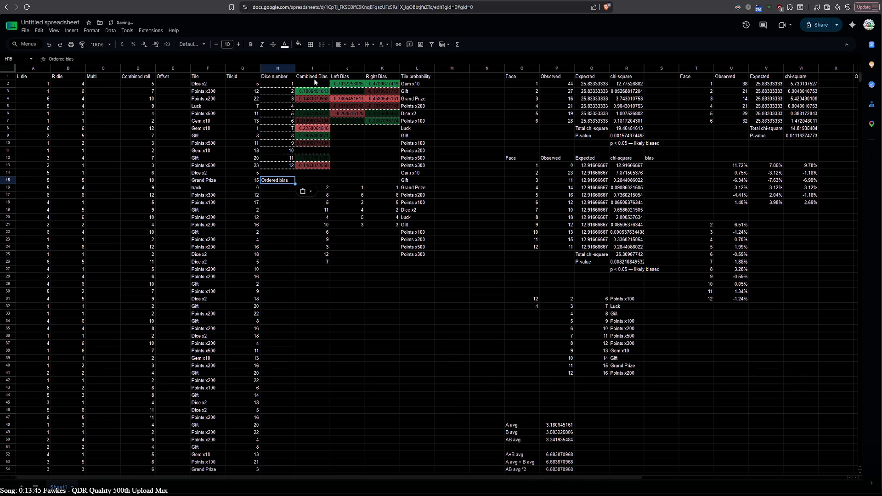
- Add the headings Combined, Left and Right in I15, J15 and K15
double_click(309, 179)
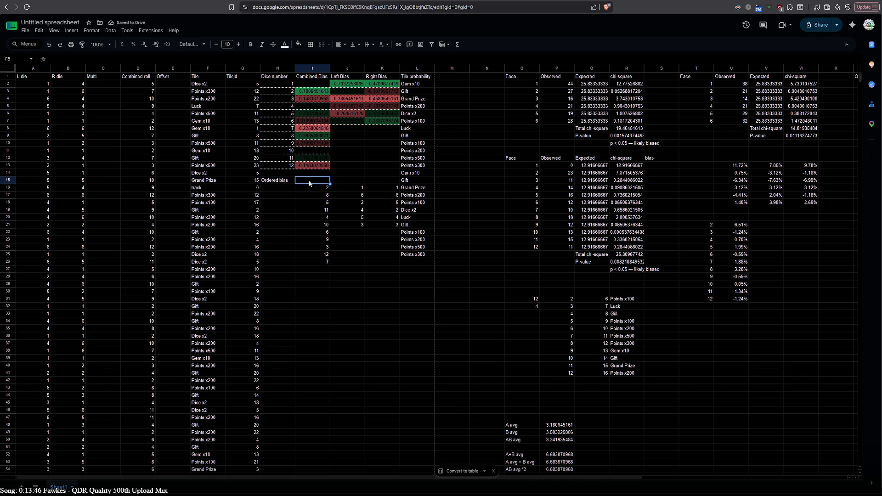
text(omb)
text(ined)
double_click(340, 181)
text(Lef)
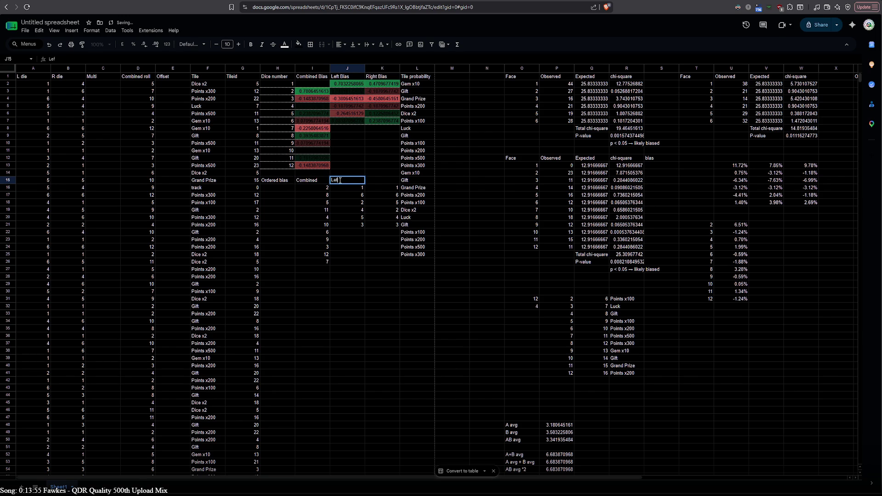
text(t)
click(383, 178)
text(Right)
click(361, 256)
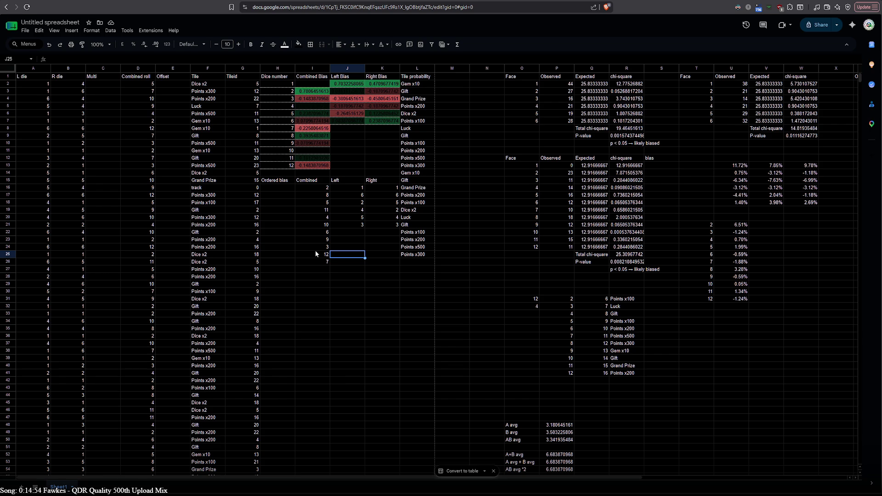
- Check the SORT formula in I16 and row I16:K16, then scroll toward the row 116 summary
scroll(373, 267, down, 10)
scroll(373, 268, up, 10)
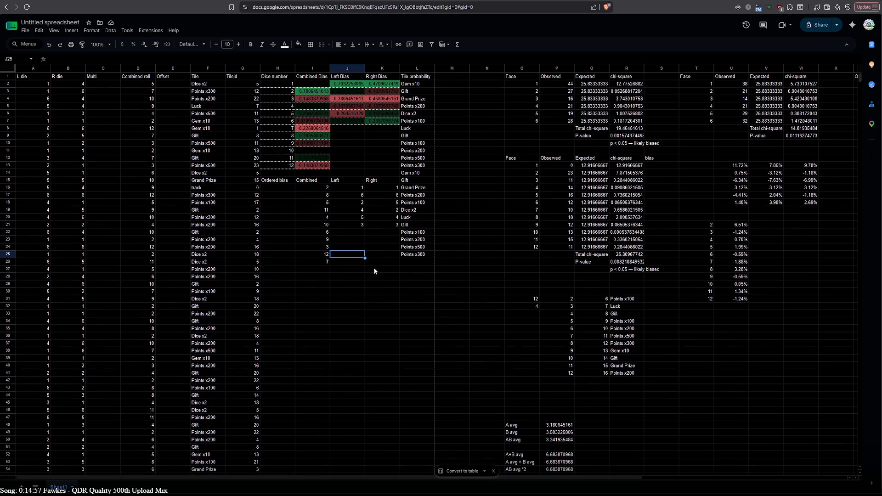
click(318, 188)
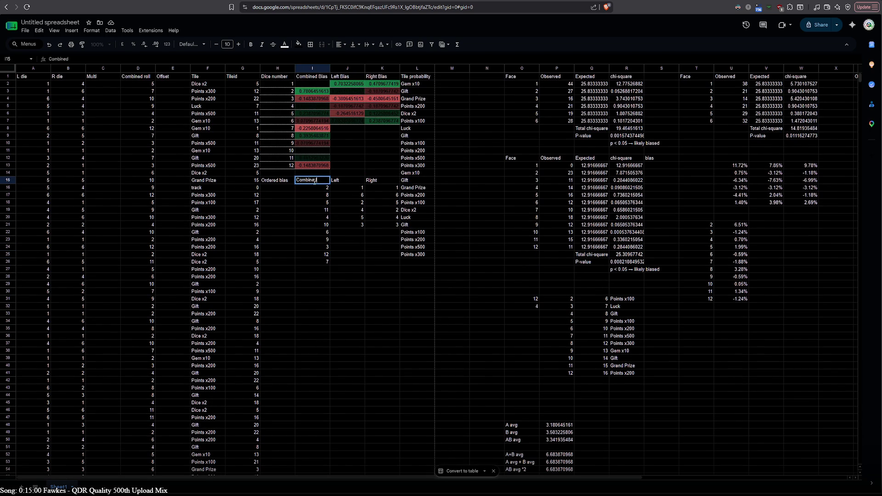
drag(311, 188, 381, 189)
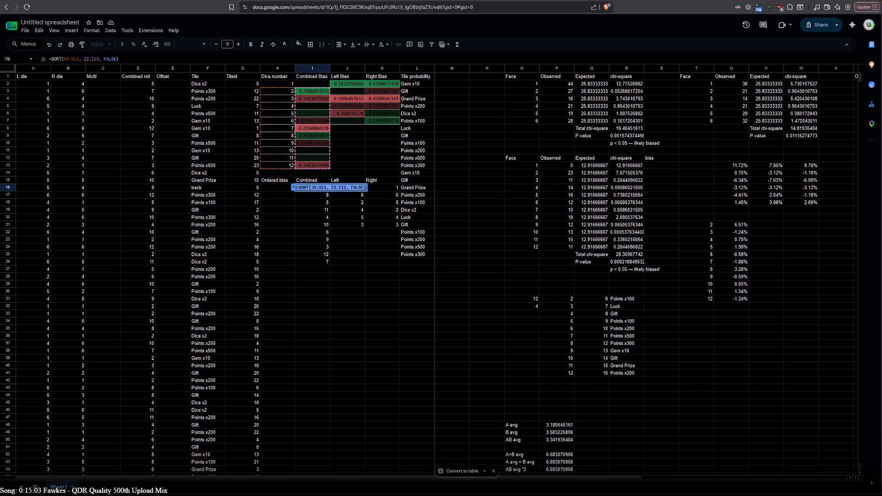
click(343, 286)
scroll(342, 288, down, 20)
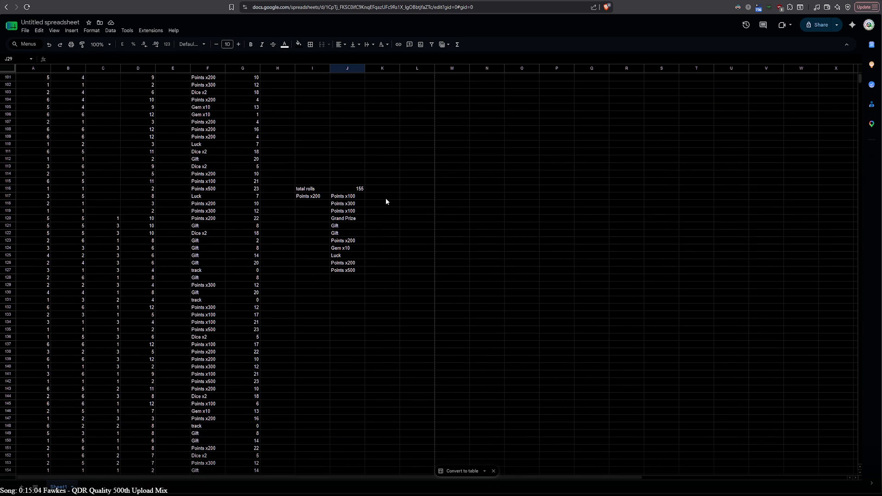
- Paste the SORT formula into K117 beside the prize list
click(374, 197)
text(=SORT(H3:H13, I3:I13, FALSE))
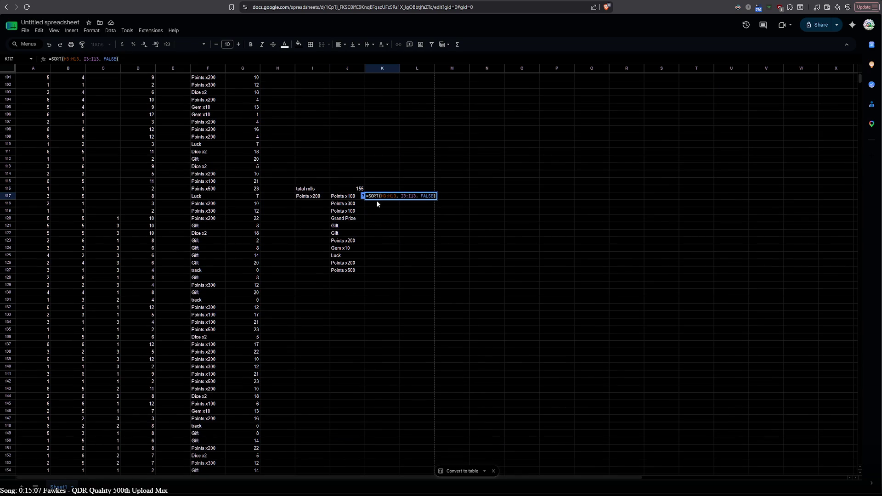
key(Return)
click(466, 199)
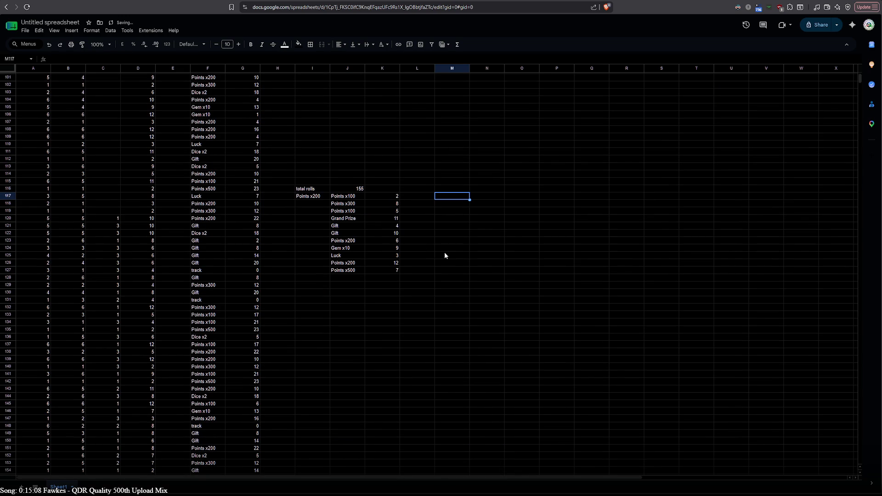
- Copy the total-rolls table I116:L127 to I156, below the last roll
scroll(436, 231, up, 10)
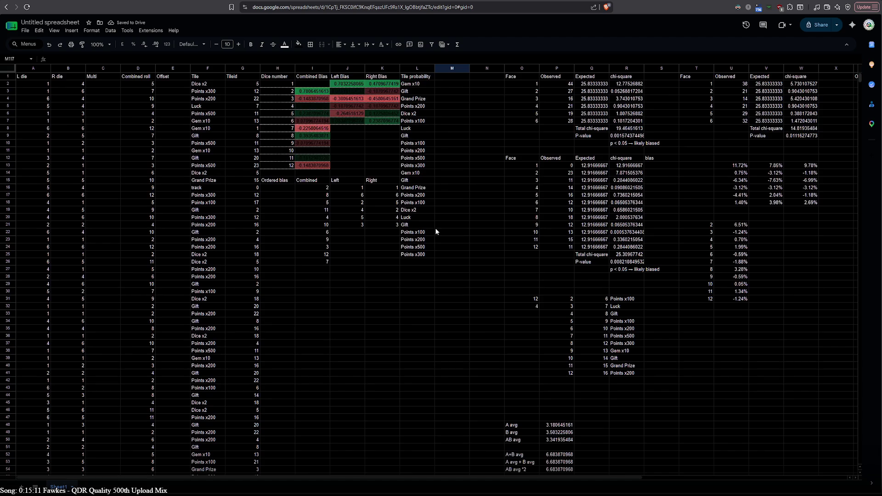
scroll(299, 218, down, 10)
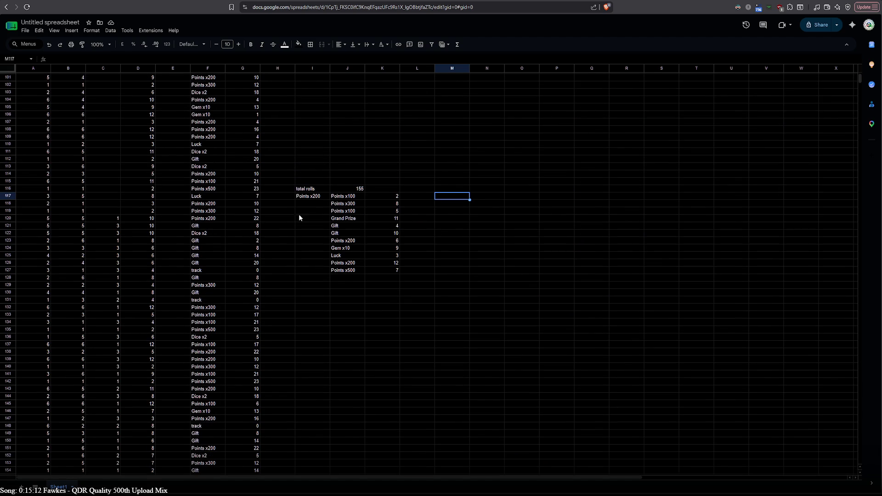
click(297, 191)
shift+click(403, 271)
scroll(404, 271, down, 11)
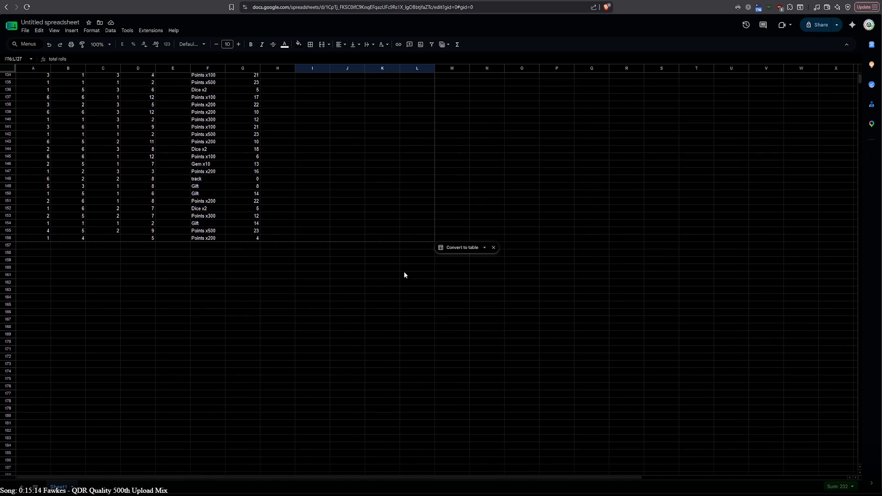
click(296, 238)
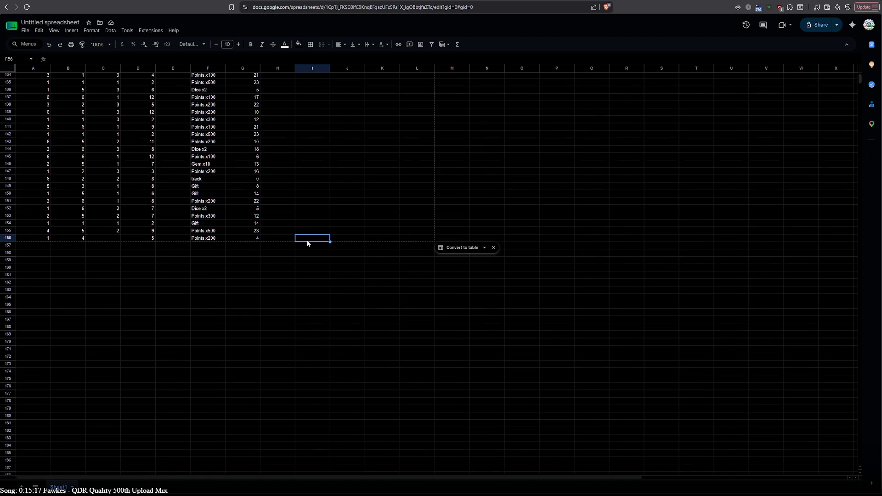
text(total rolls	155 Points x200	Points x100	2 	Points x300	8 	Points x100	5 	Grand Prize	11 	Gift	4 	Gift	10 	Points x200	6 	Gem x10	9 	Luck	3 	Points x200	12 	Points x500	7)
click(365, 203)
scroll(366, 206, up, 20)
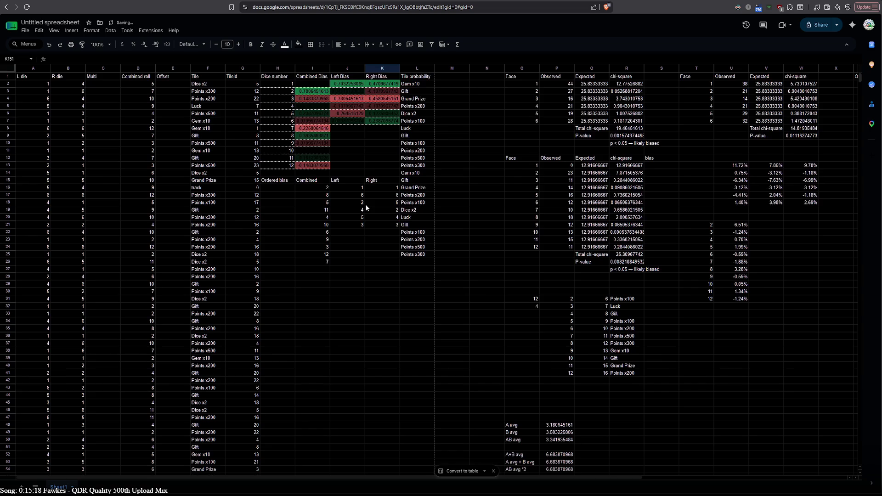
scroll(366, 206, down, 20)
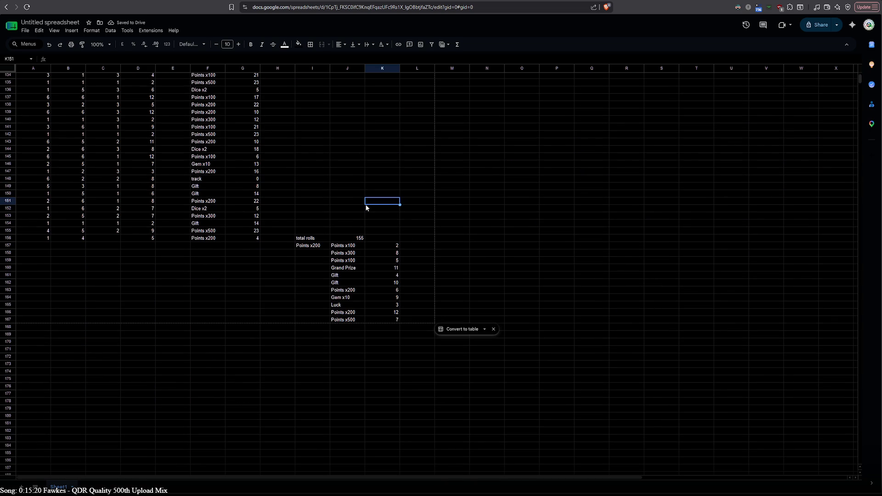
click(347, 188)
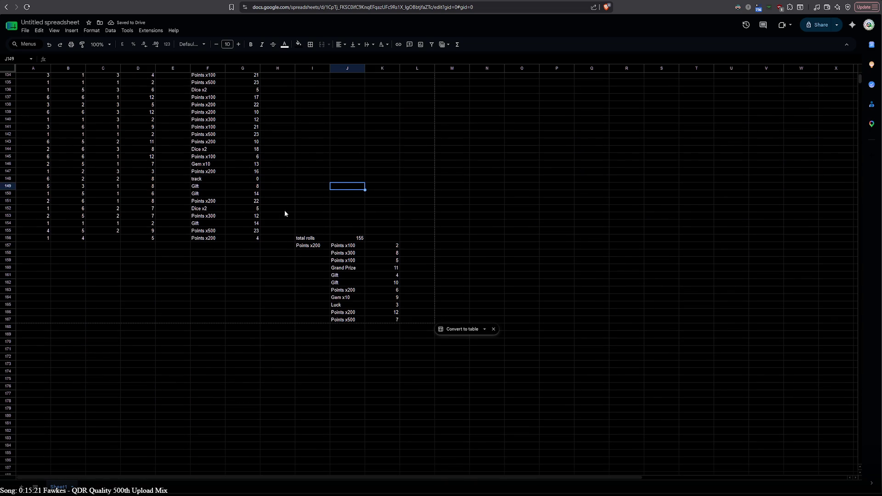
double_click(98, 240)
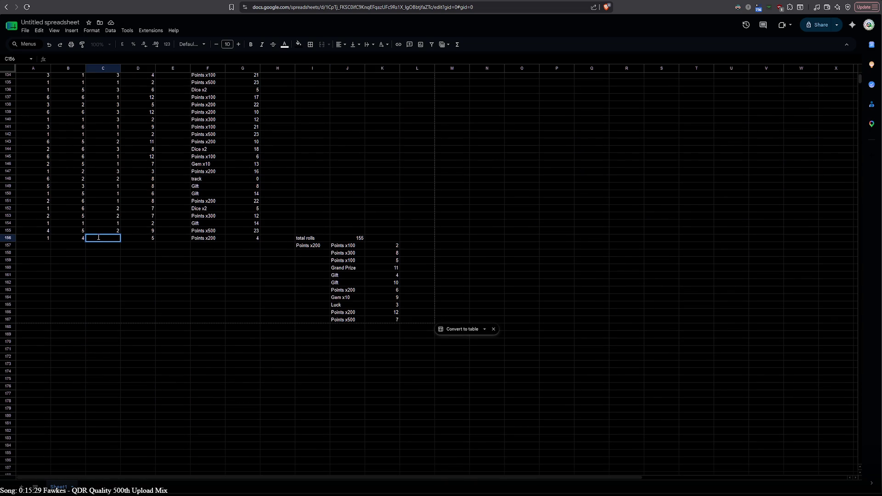
- Set the multiplier in C156 to 2, keeping the 1 and 4 roll values in row 156
click(74, 240)
key(Delete)
click(41, 239)
key(Delete)
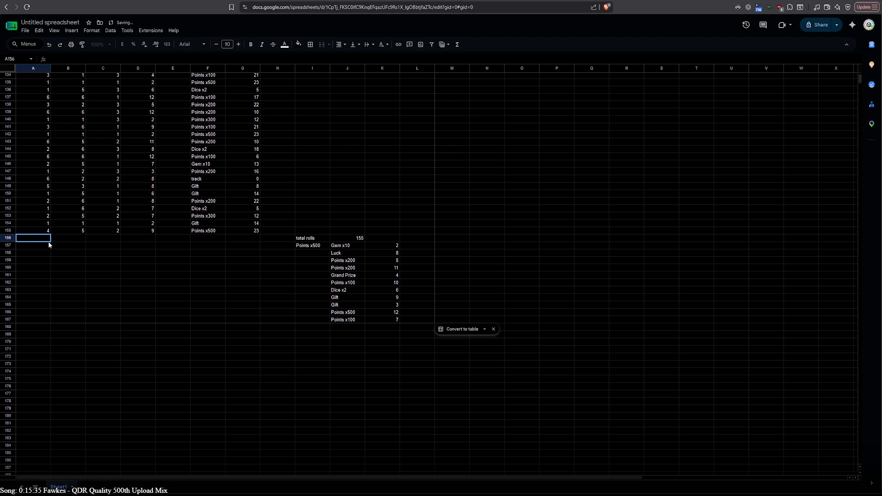
key(ctrl+z)
key(ctrl+z)
click(98, 239)
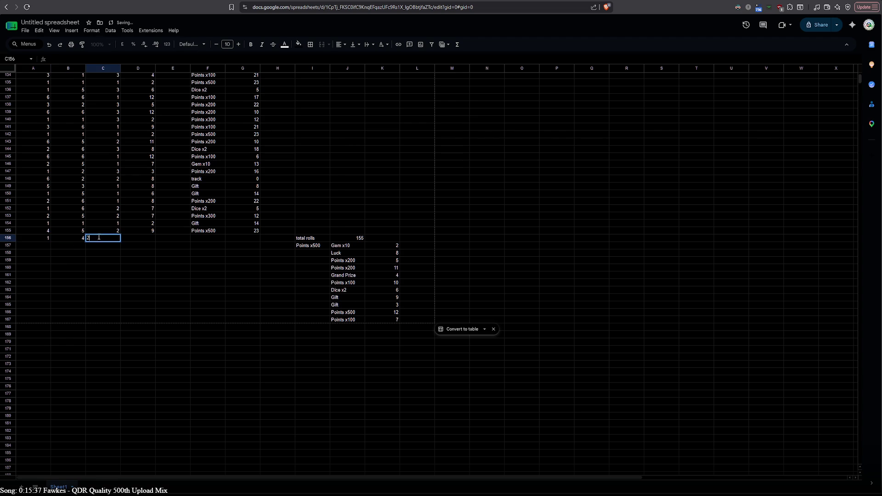
click(102, 253)
click(41, 247)
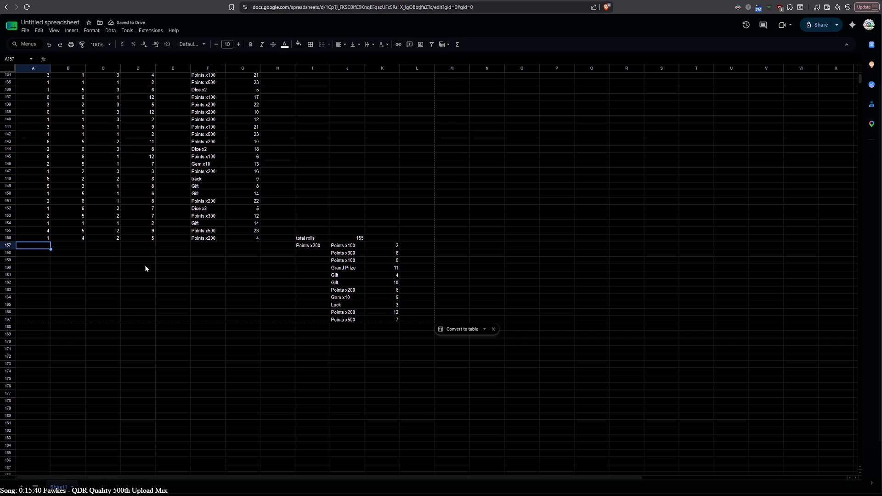
scroll(170, 245, up, 7)
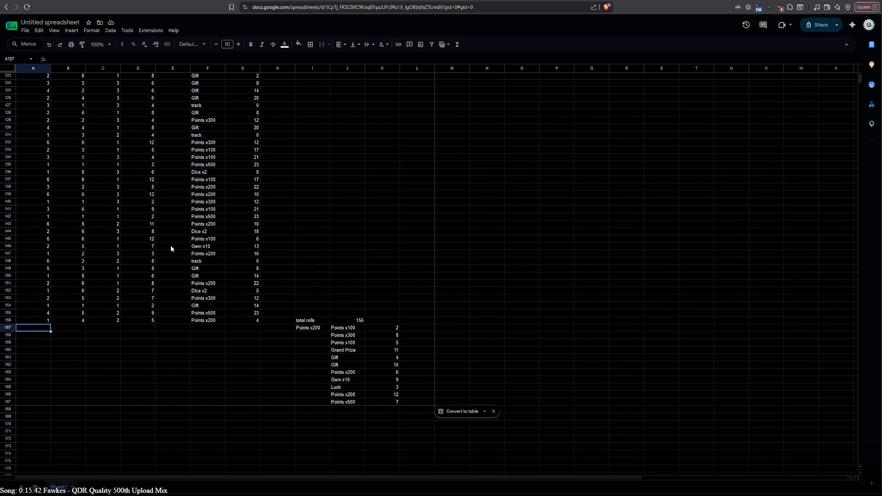
scroll(117, 422, up, 20)
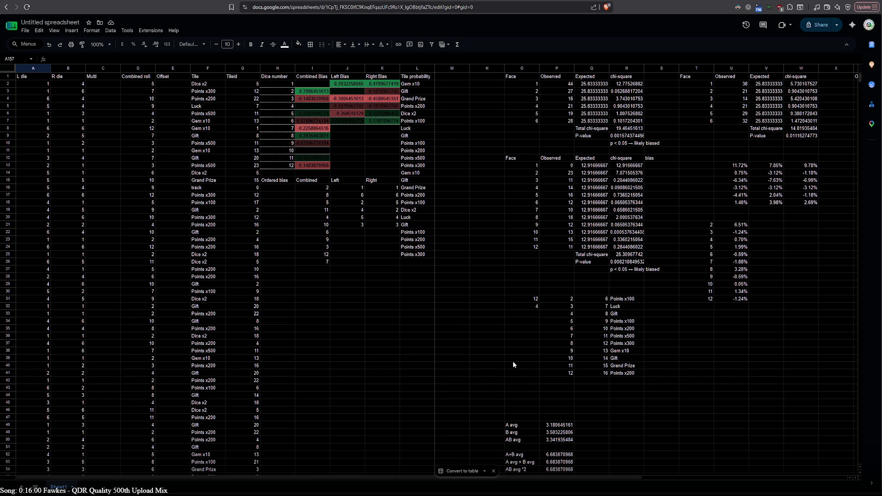
- Scroll down from the top to the latest rolls around row 156
scroll(514, 365, down, 4)
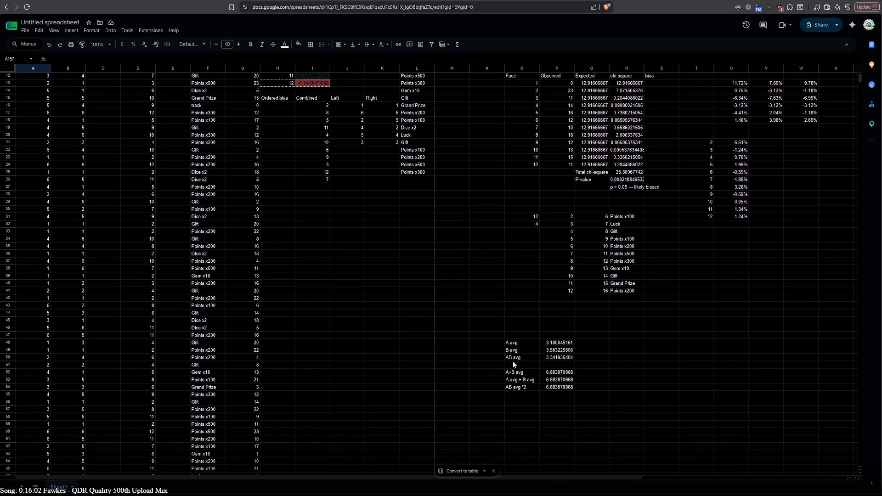
scroll(439, 356, down, 20)
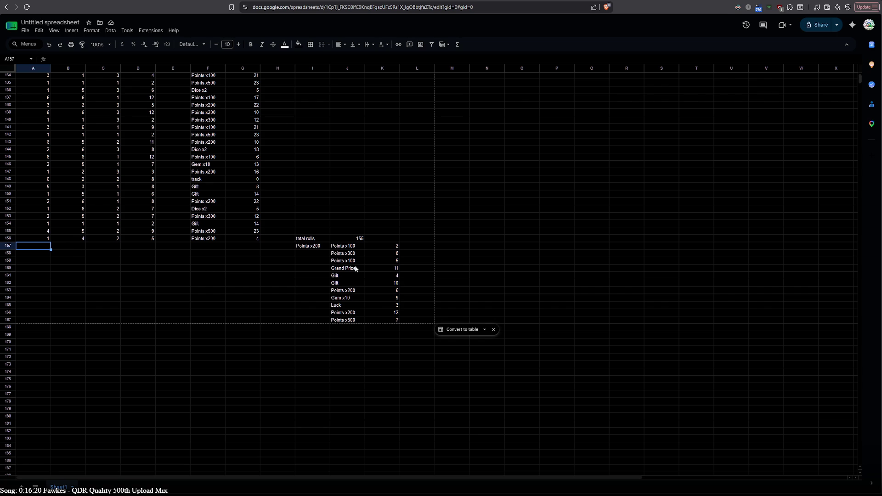
- Log two 1-1-1 rolls in rows 157 and 158
text(1)
key(Tab)
text(1)
key(Tab)
text(1)
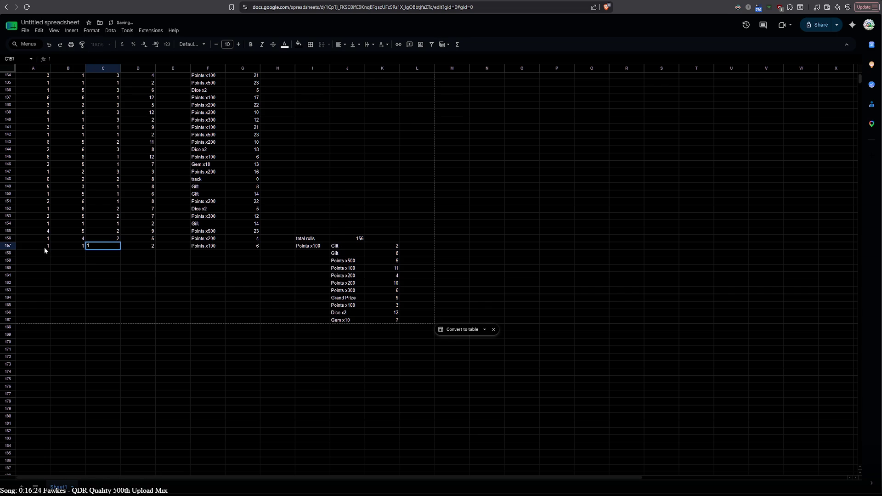
key(Return)
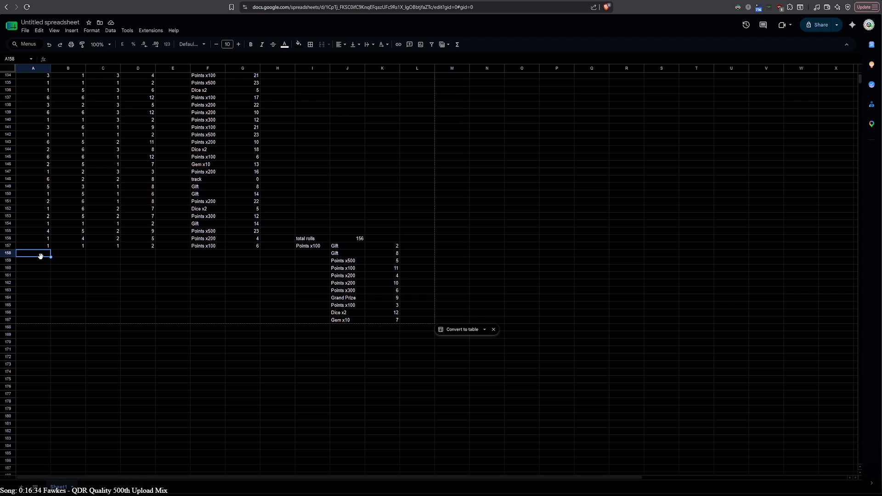
text(1)
key(Tab)
text(1)
key(Tab)
text(1)
key(Return)
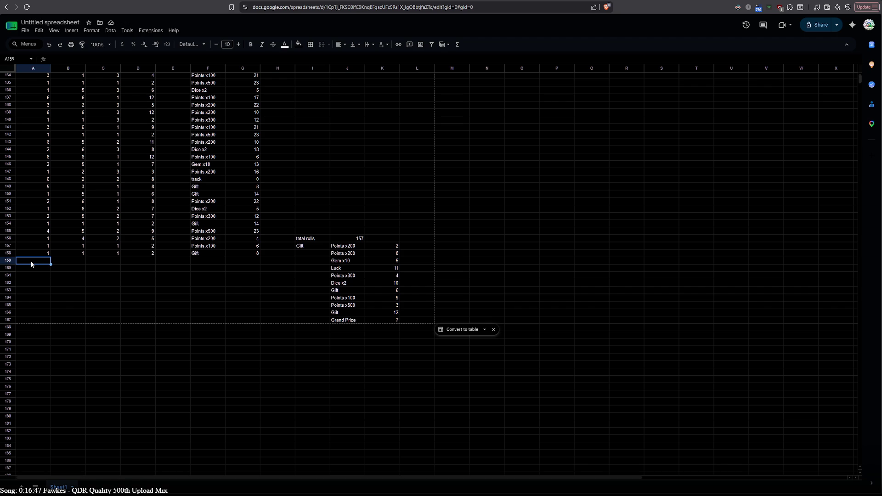
- Log a 5-6 roll in row 159
text(5)
key(Tab)
text(6)
key(Tab)
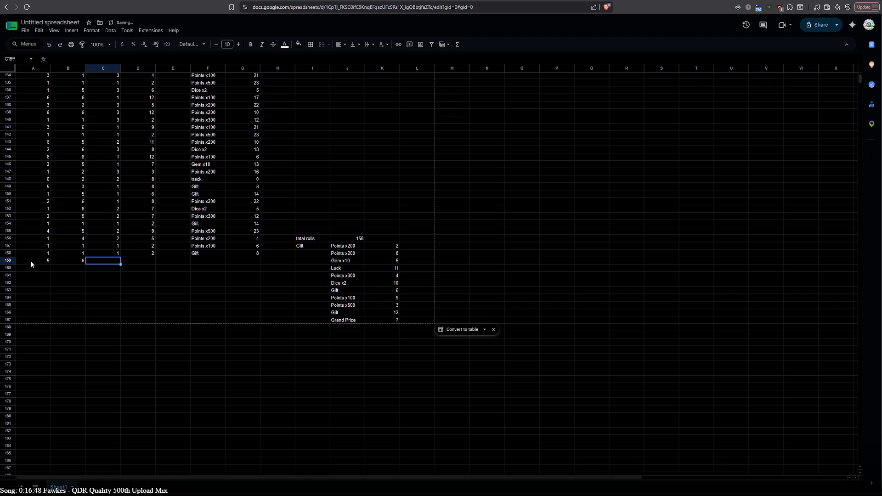
click(37, 268)
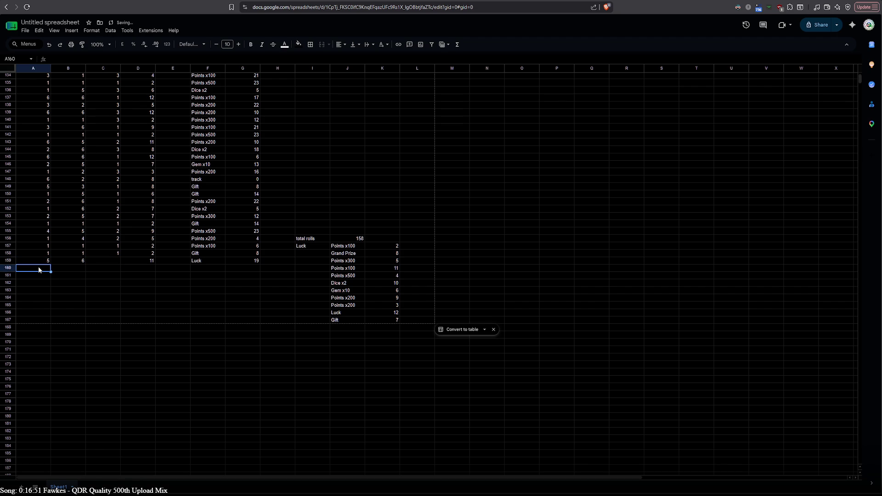